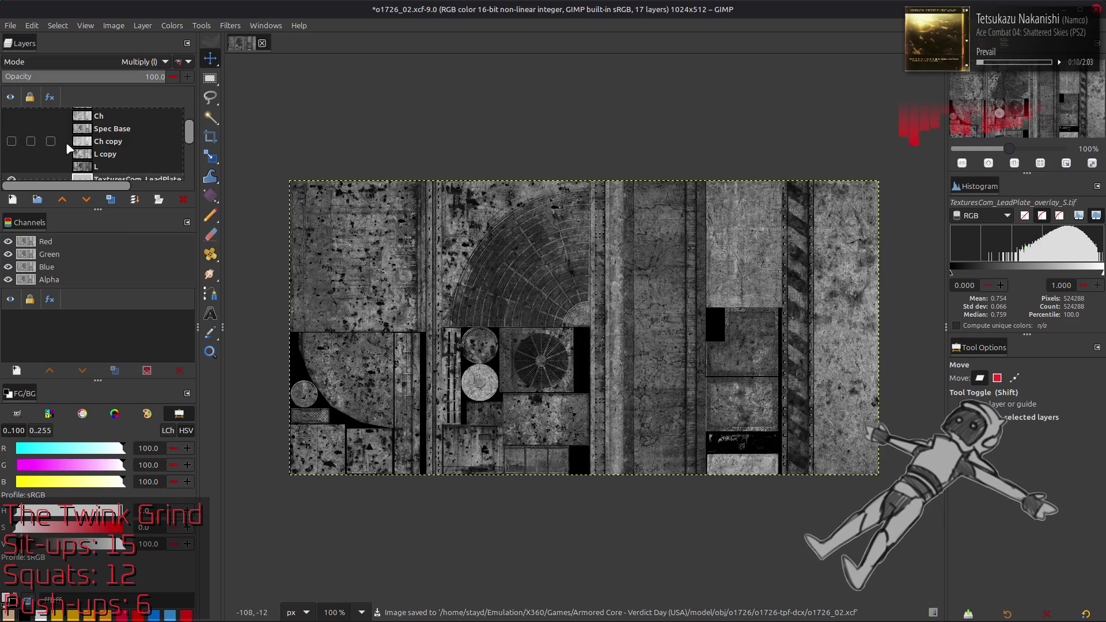
Show the Spec Base layer and add TexturesCom_Overlay_Stains_512_overlay.tif from Nemo as a new layer
{"action": "left_click", "coordinate": [12, 158]}
{"action": "left_click", "coordinate": [109, 158]}
{"action": "key", "text": "alt+Tab"}
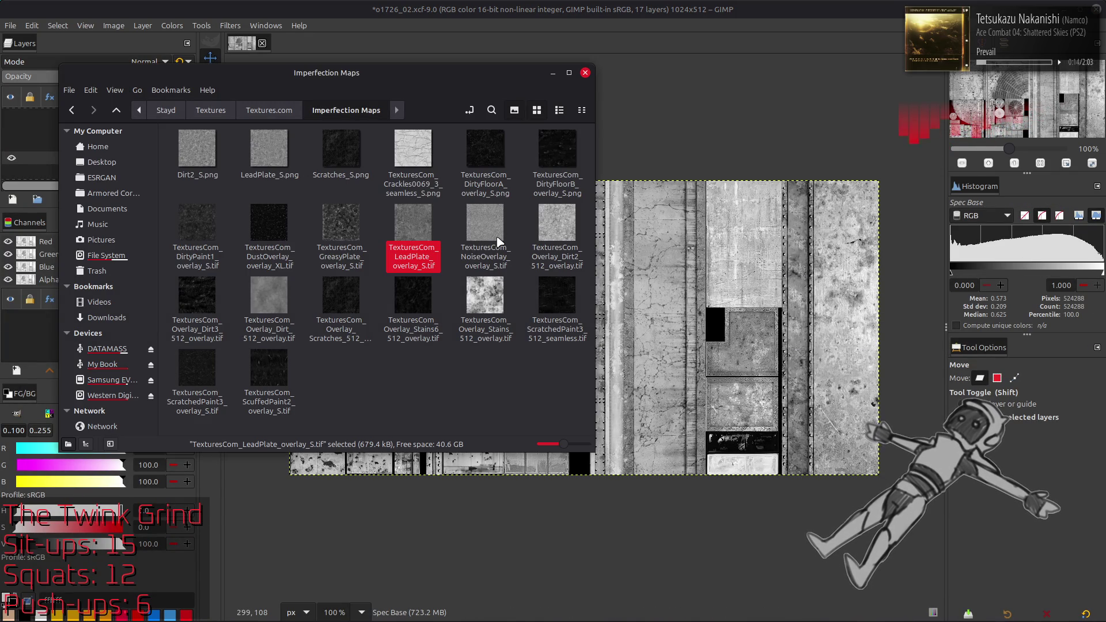
{"action": "left_click_drag", "start_coordinate": [490, 311], "coordinate": [709, 340]}
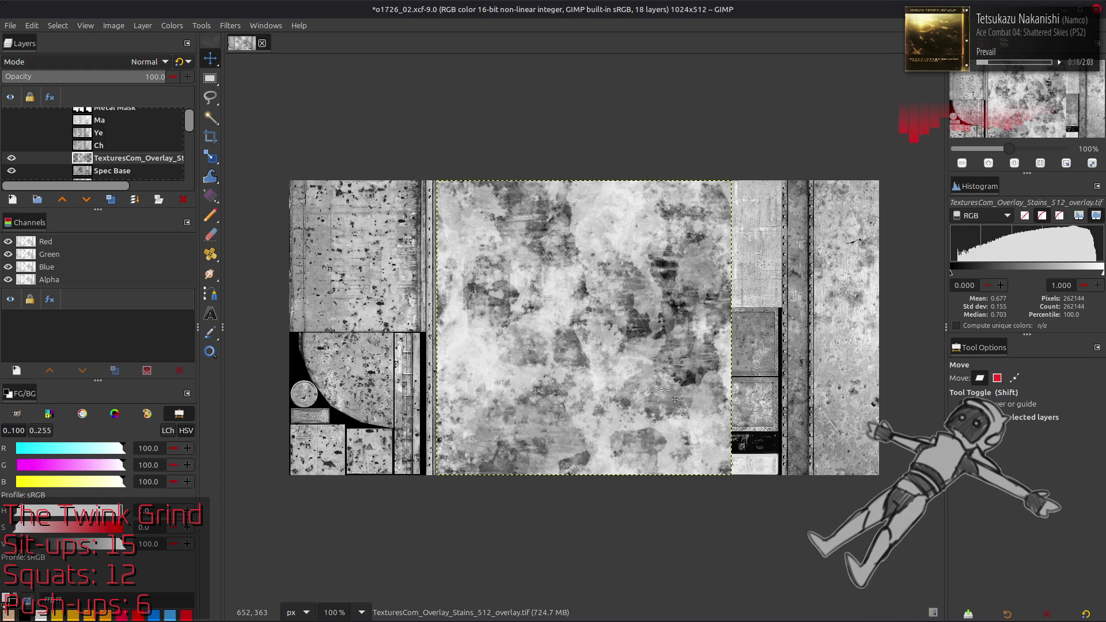
Tile the Stains overlay across the canvas width: align left, duplicate, align right and merge down
{"action": "key", "text": "q"}
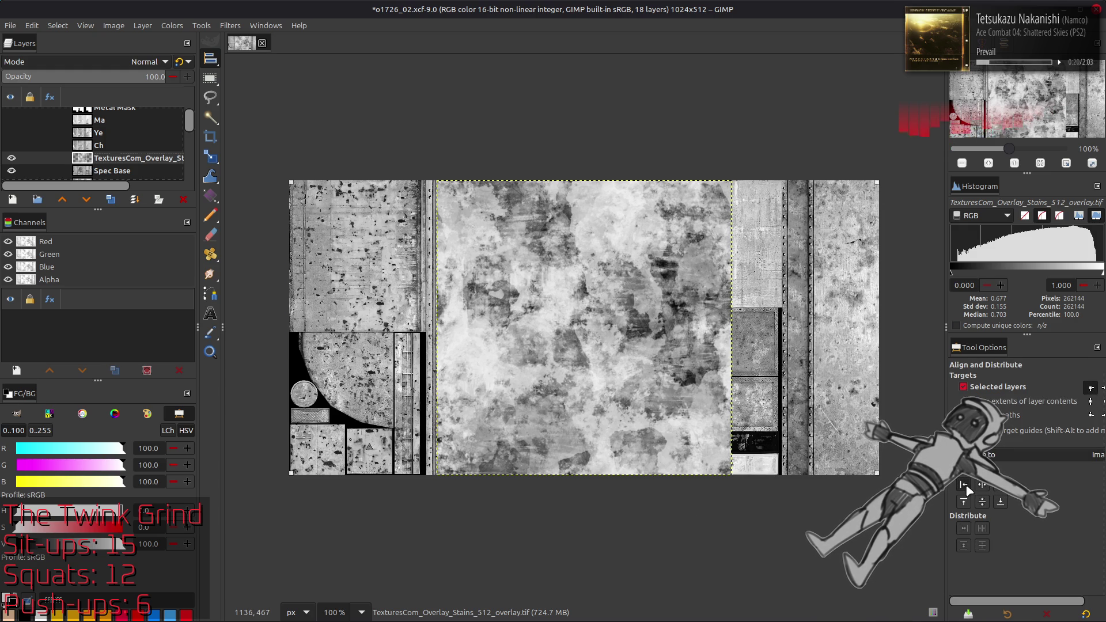
{"action": "left_click", "coordinate": [964, 485]}
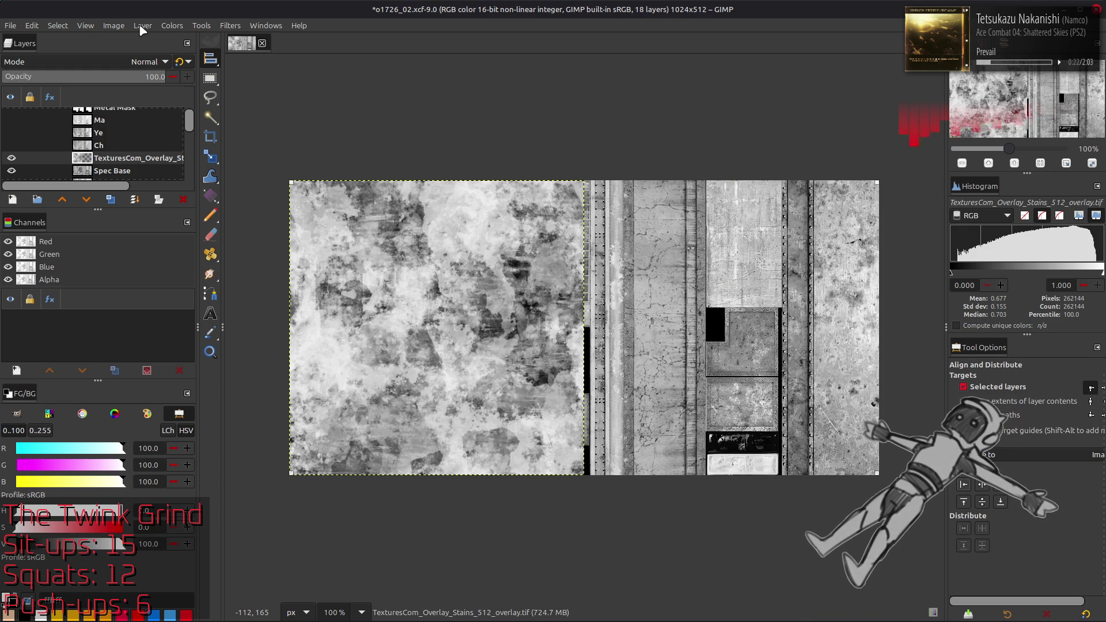
{"action": "left_click", "coordinate": [111, 199]}
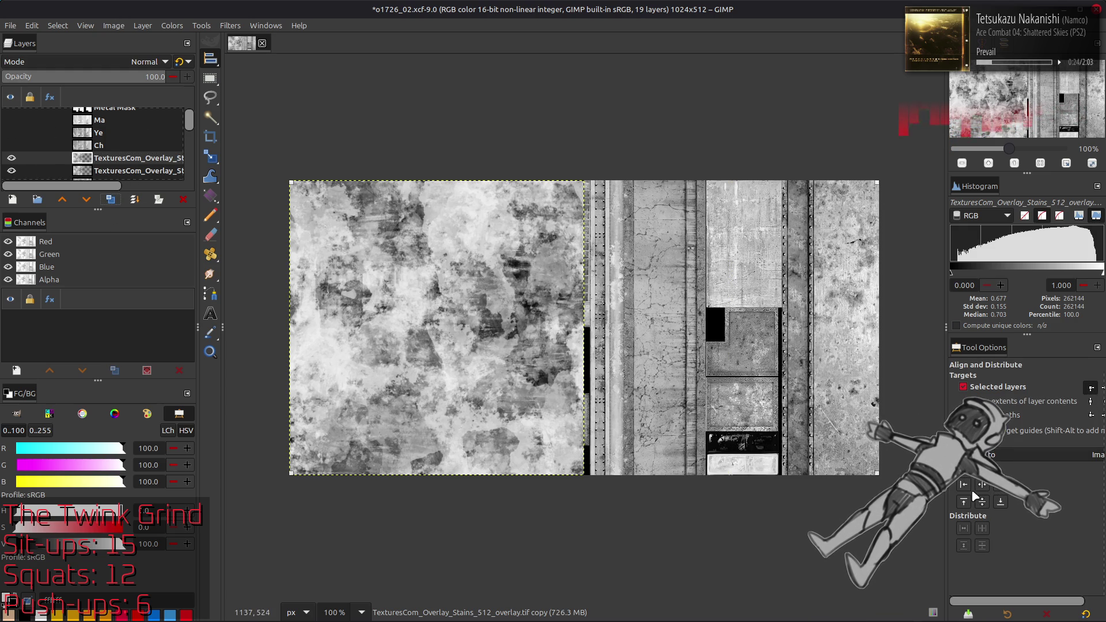
{"action": "left_click", "coordinate": [1000, 485]}
{"action": "right_click", "coordinate": [136, 158]}
{"action": "left_click", "coordinate": [167, 303]}
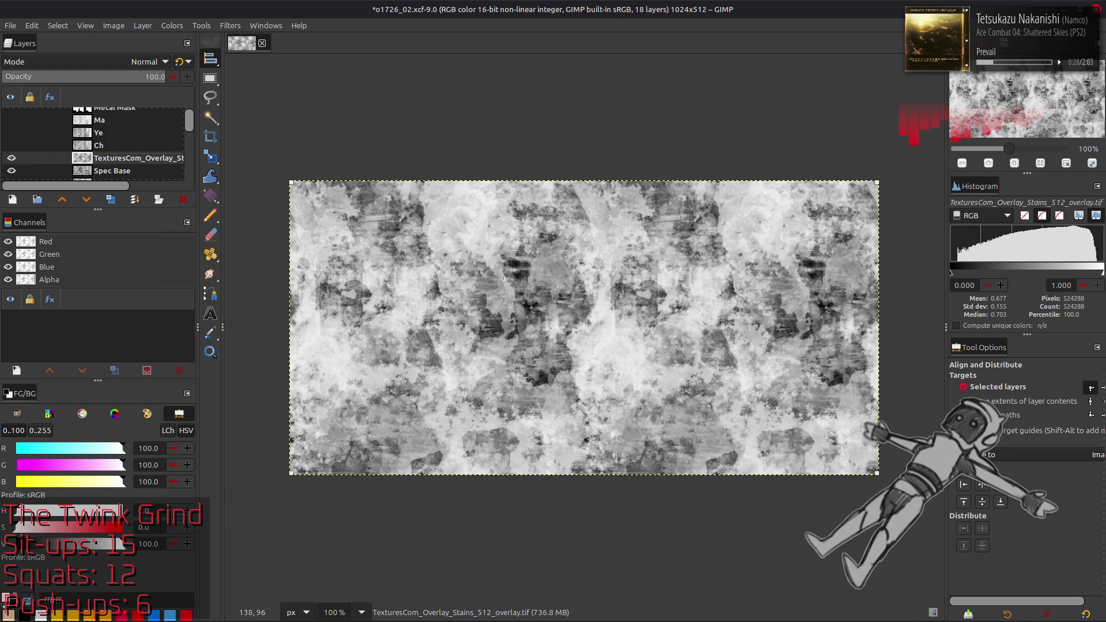
Make two duplicates of the tiled stains layer and open the G'MIC-Qt filters
{"action": "key", "text": "m"}
{"action": "left_click", "coordinate": [110, 199]}
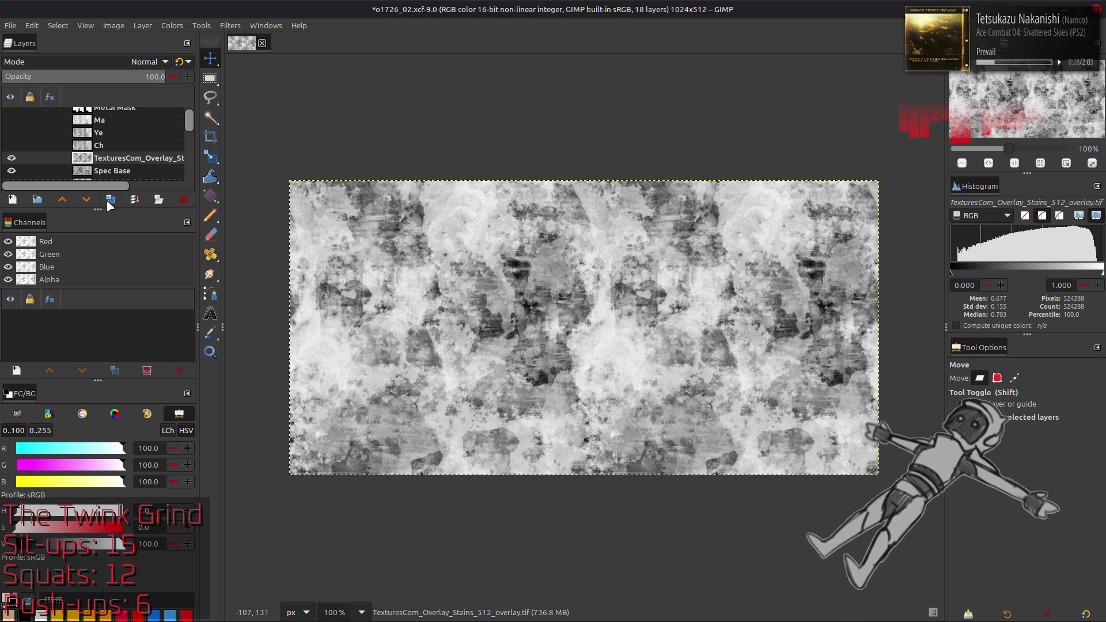
{"action": "left_click", "coordinate": [111, 199]}
{"action": "left_click", "coordinate": [229, 25]}
{"action": "left_click", "coordinate": [311, 306]}
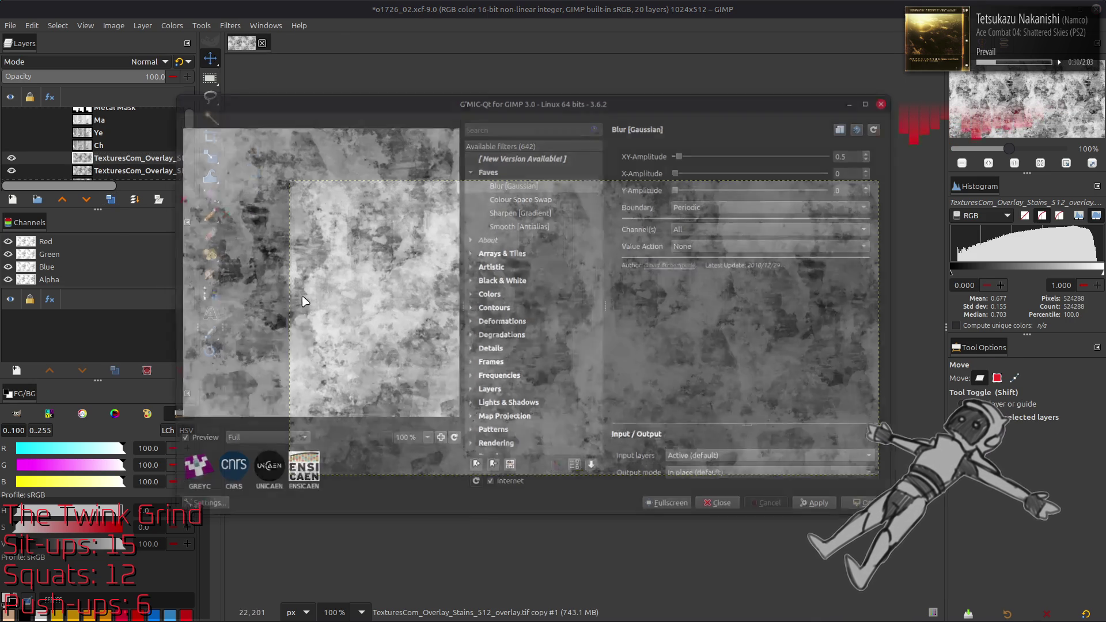
Apply the Gaussian blur, set the top copy to Grain extract and merge it down
{"action": "left_click", "coordinate": [864, 507]}
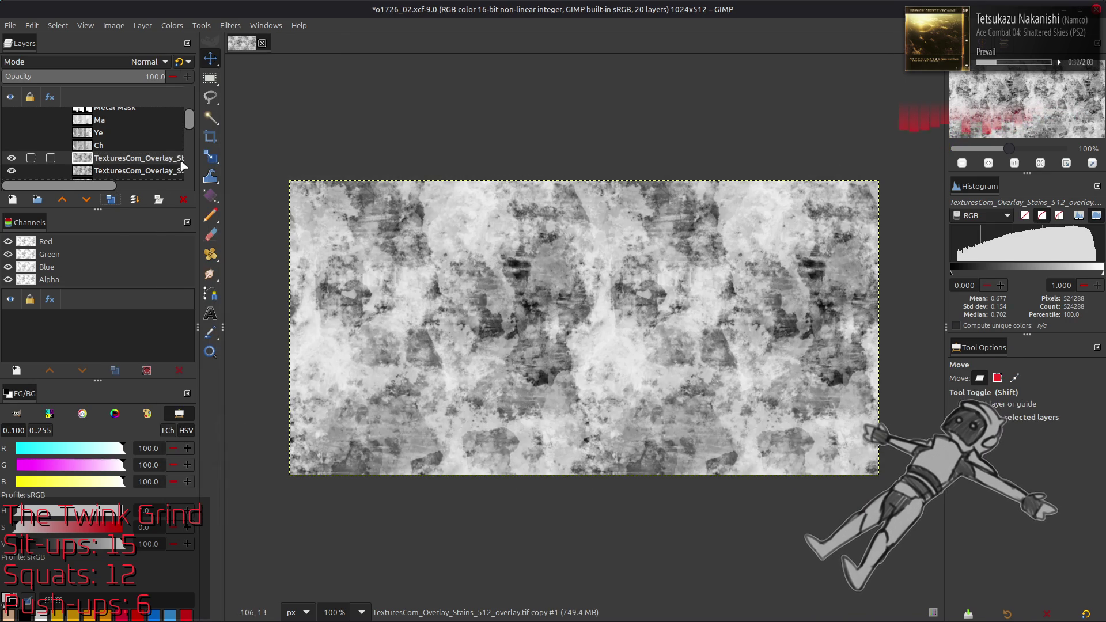
{"action": "left_click", "coordinate": [119, 63]}
{"action": "left_click", "coordinate": [87, 457]}
{"action": "scroll", "coordinate": [104, 141], "scroll_direction": "down", "scroll_amount": 1}
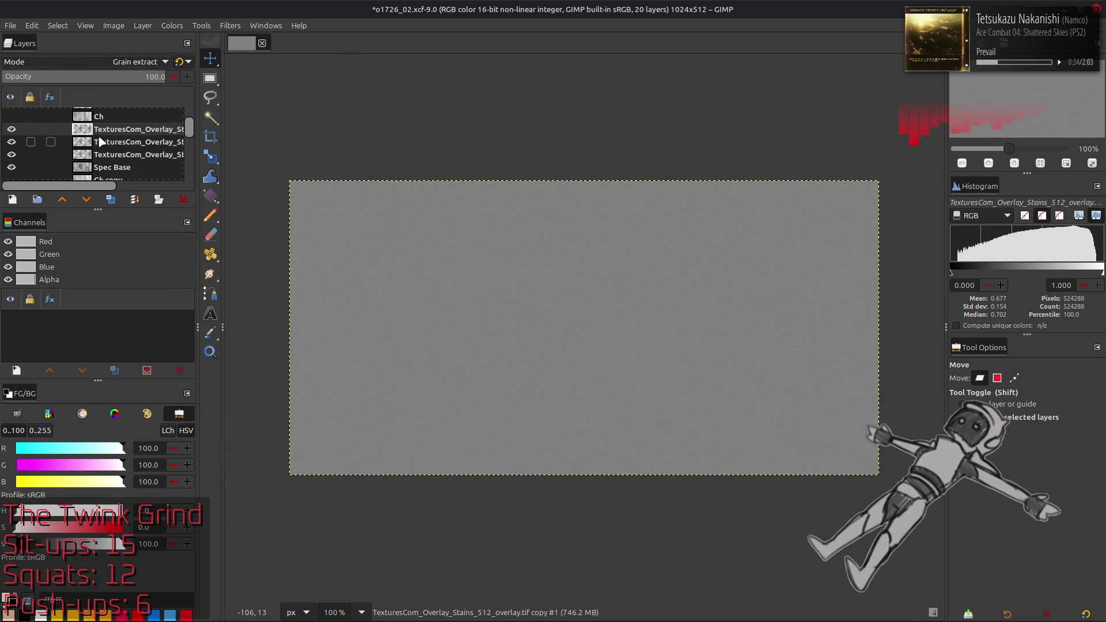
{"action": "right_click", "coordinate": [103, 141]}
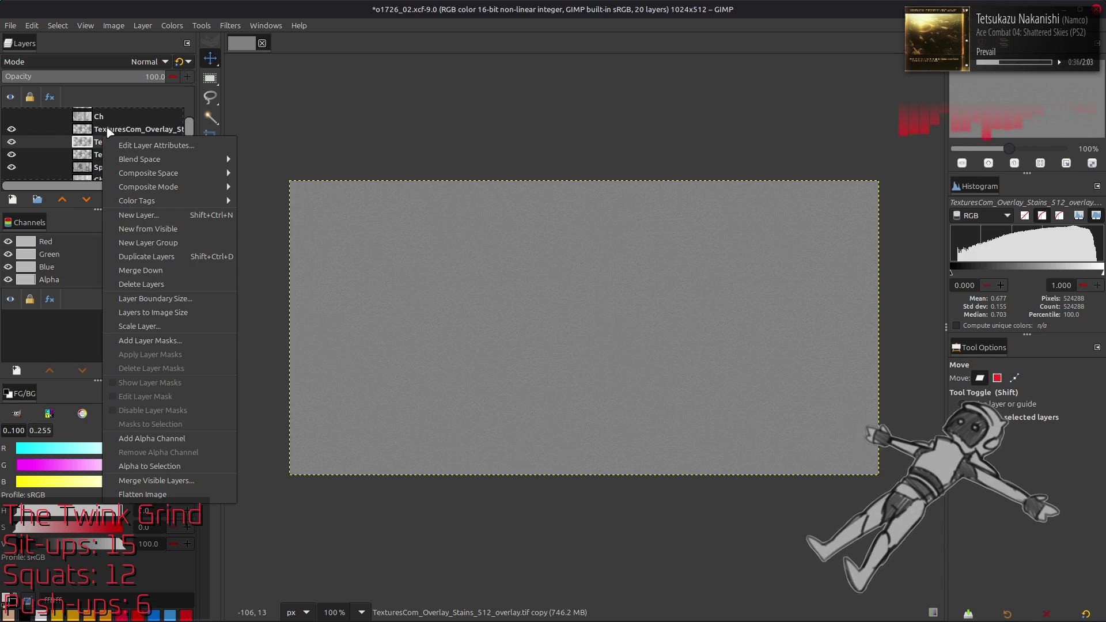
{"action": "left_click", "coordinate": [108, 132]}
Set the merged copy to Grain merge, merge it down, and zoom to 200%
{"action": "left_click", "coordinate": [111, 60]}
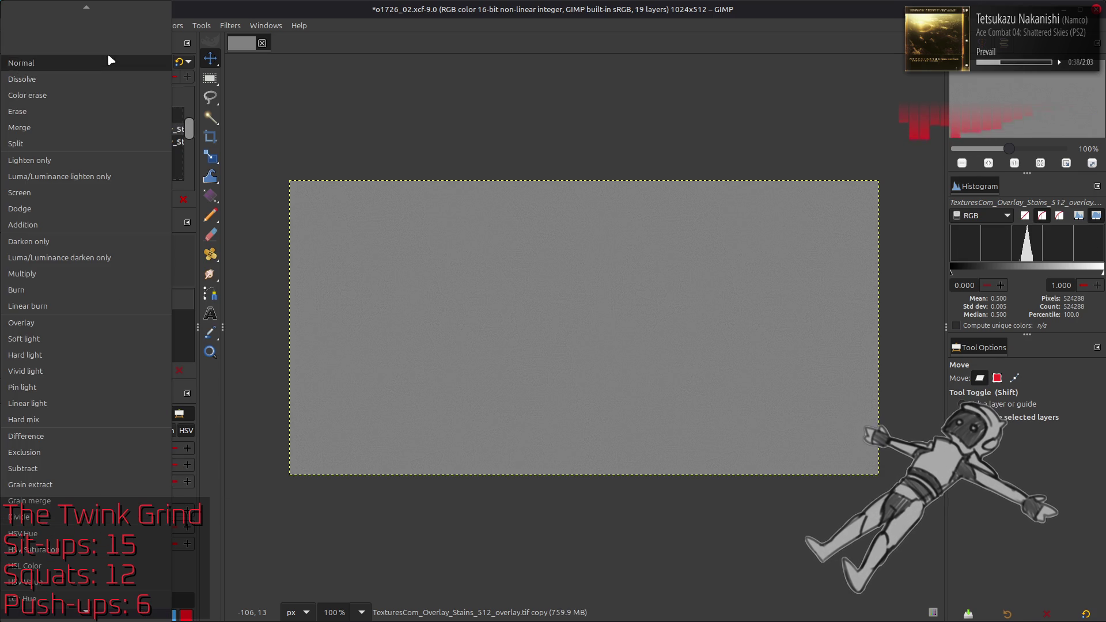
{"action": "left_click", "coordinate": [116, 501]}
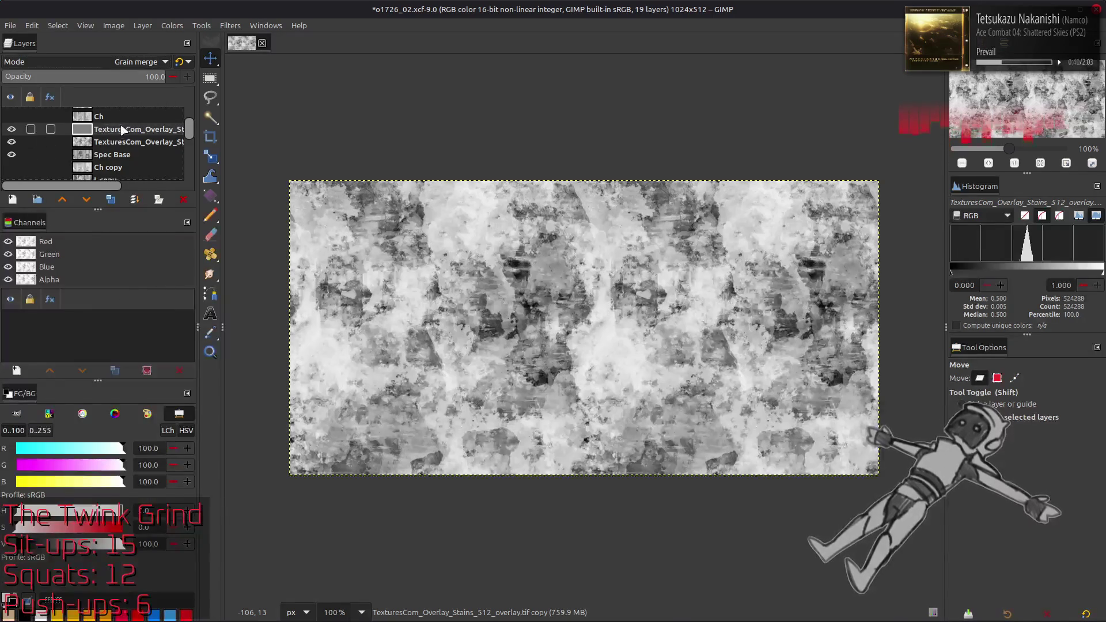
{"action": "left_click", "coordinate": [158, 200]}
{"action": "key", "text": "2"}
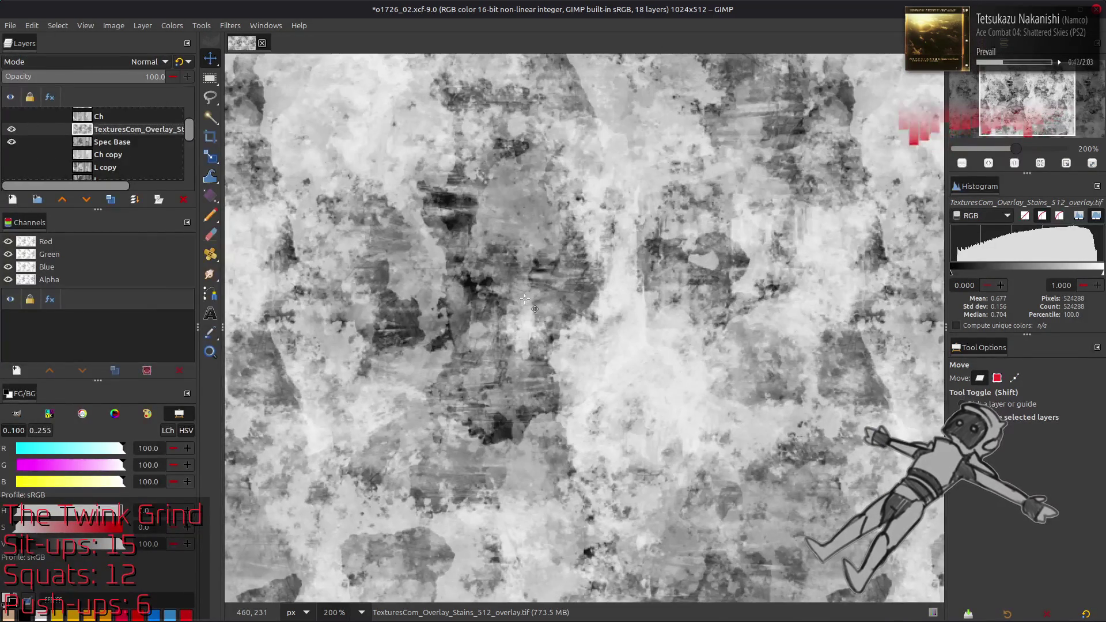
Set the stains layer to legacy Multiply and toggle its visibility to compare at 100%
{"action": "left_click", "coordinate": [144, 62]}
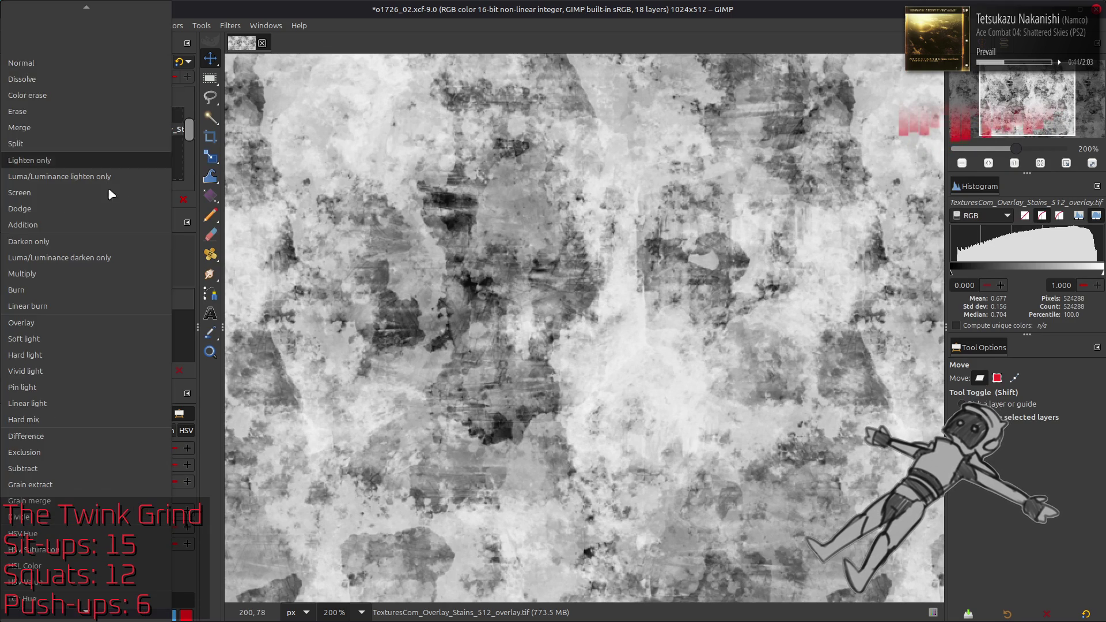
{"action": "left_click", "coordinate": [97, 250]}
{"action": "left_click", "coordinate": [179, 62]}
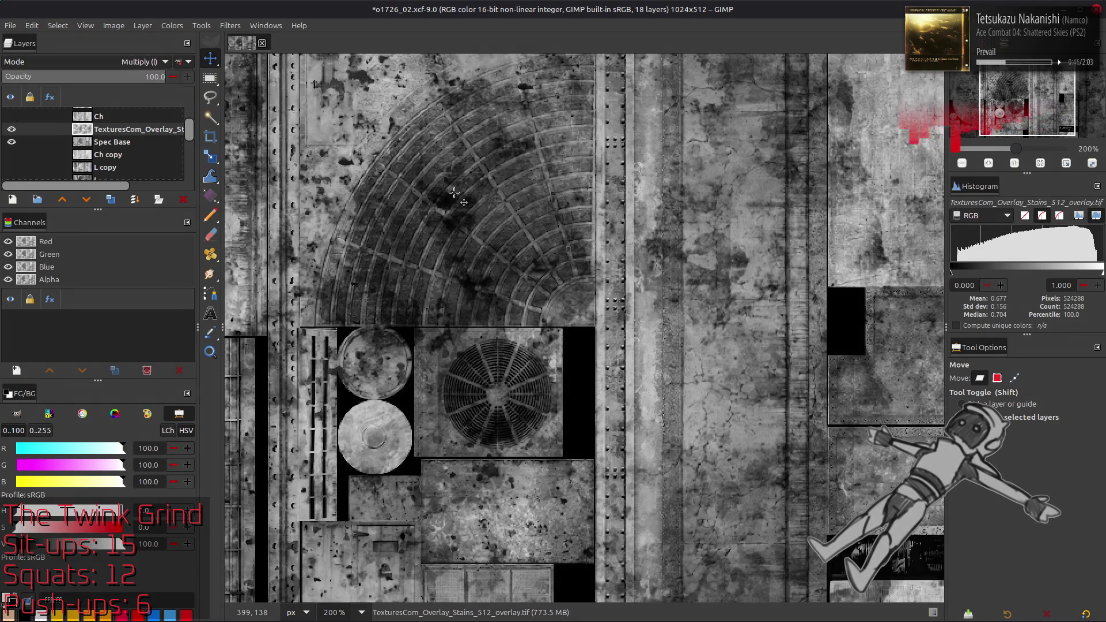
{"action": "key", "text": "1"}
{"action": "left_click", "coordinate": [9, 129]}
{"action": "left_click", "coordinate": [10, 129]}
{"action": "left_click", "coordinate": [10, 128]}
{"action": "left_click", "coordinate": [9, 127]}
{"action": "left_click", "coordinate": [10, 128]}
{"action": "left_click", "coordinate": [10, 128]}
{"action": "left_click", "coordinate": [10, 128]}
{"action": "left_click", "coordinate": [9, 129]}
Give the stains layer 25 opacity, compare it, and save o1726_02.xcf
{"action": "left_click", "coordinate": [156, 77]}
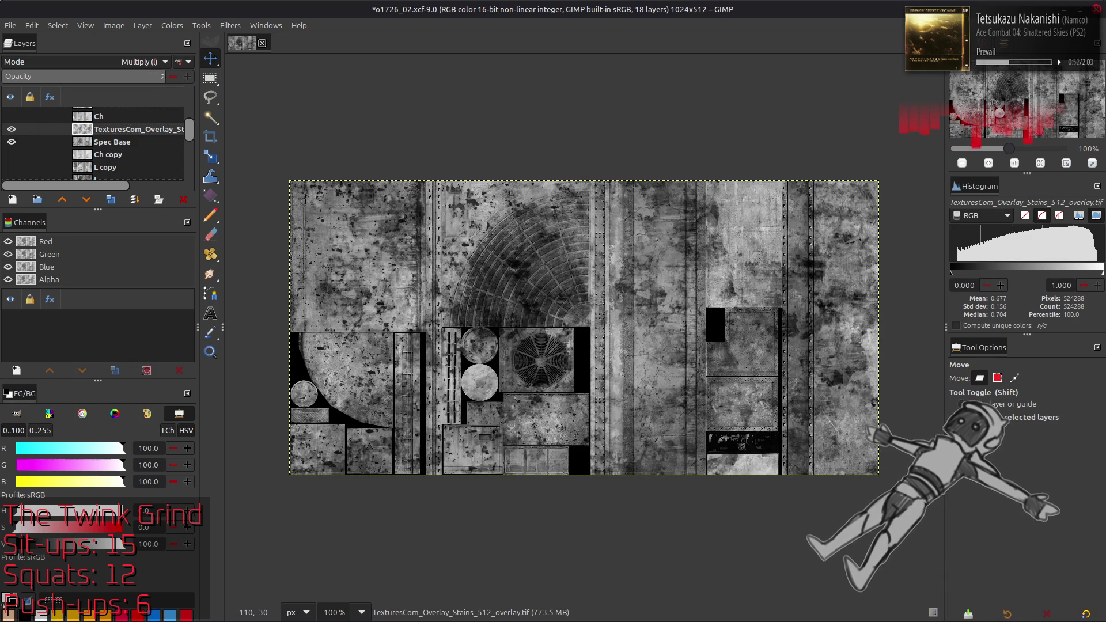
{"action": "type", "text": "25"}
{"action": "key", "text": "Return"}
{"action": "left_click", "coordinate": [12, 130]}
{"action": "left_click", "coordinate": [12, 130]}
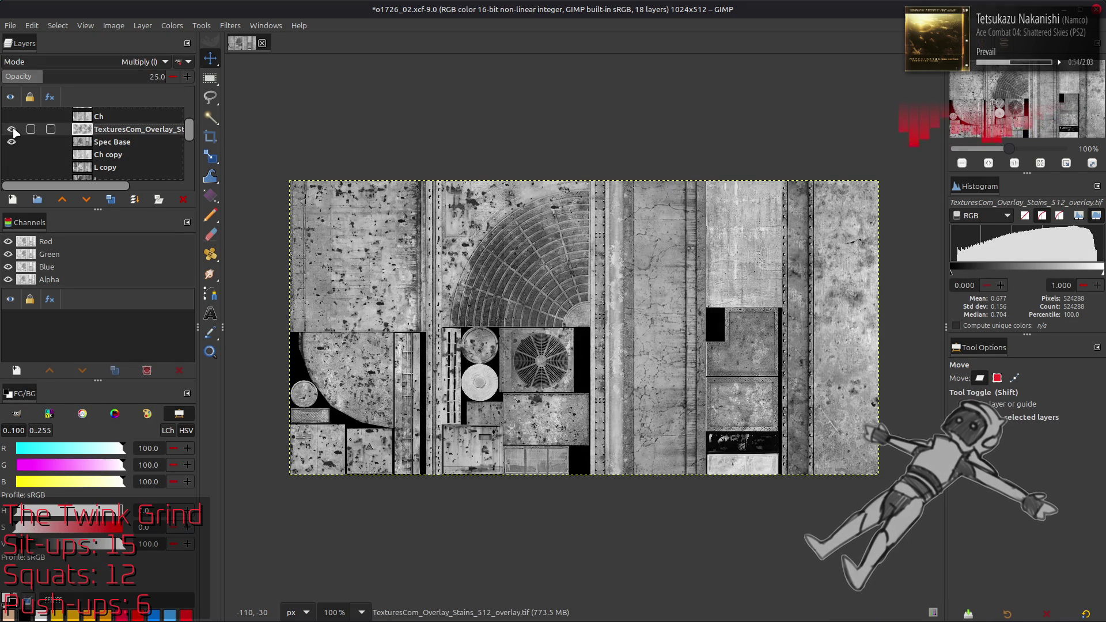
{"action": "left_click", "coordinate": [13, 130]}
{"action": "left_click", "coordinate": [13, 130]}
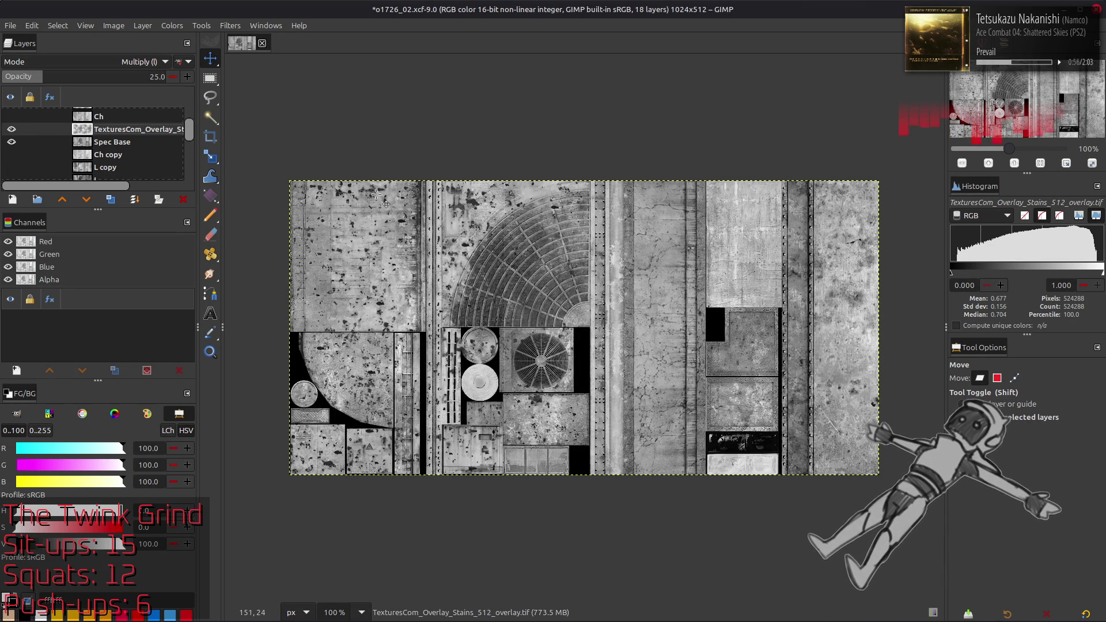
{"action": "key", "text": "ctrl+s"}
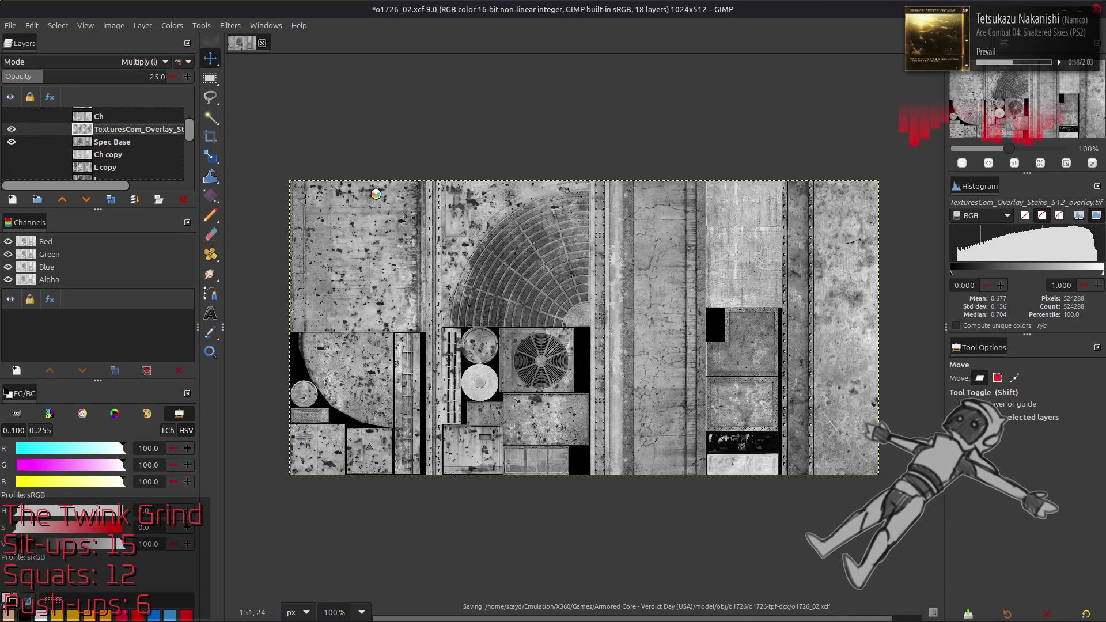
{"action": "key", "text": "alt+Tab"}
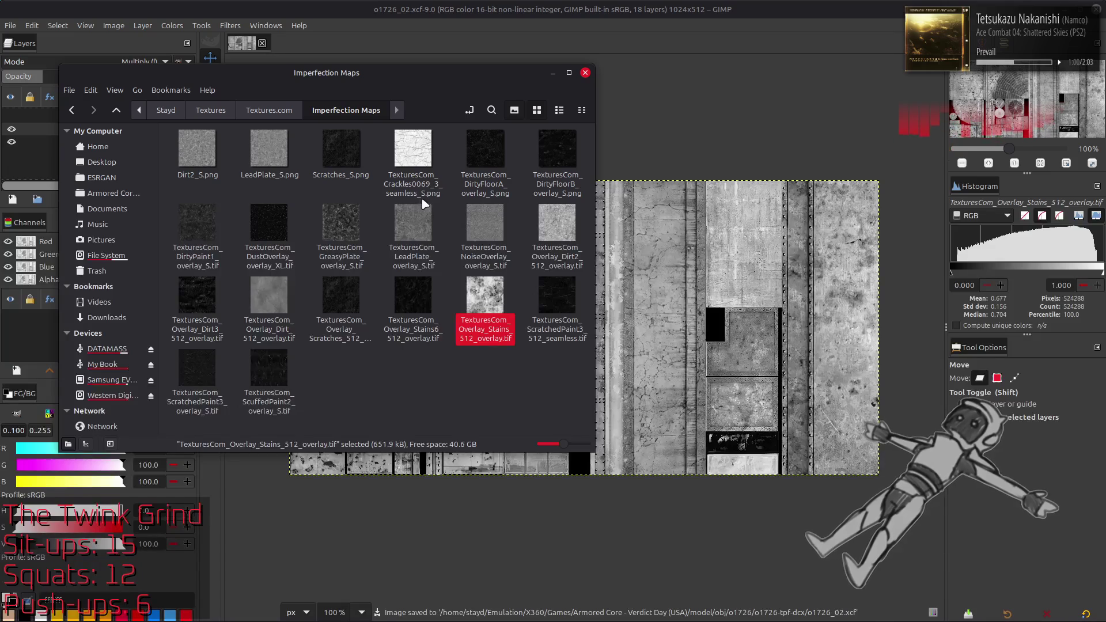
Preview TexturesCom_Overlay_Dirt2_512_overlay.tif, then add it as a layer, keeping its embedded colour space
{"action": "double_click", "coordinate": [557, 232]}
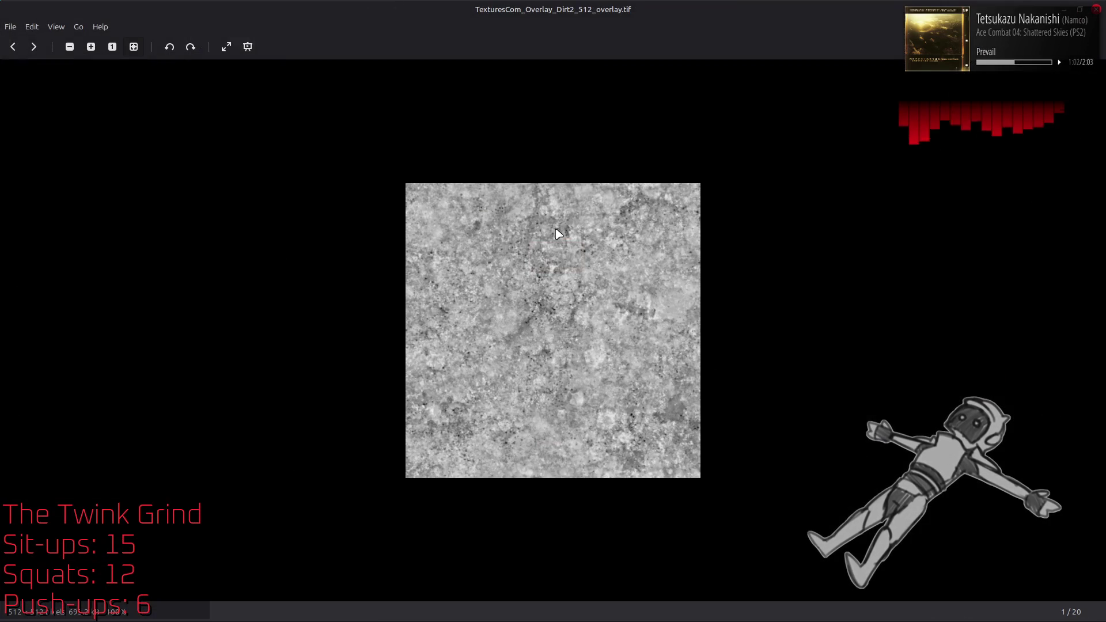
{"action": "left_click", "coordinate": [1097, 9]}
{"action": "left_click_drag", "start_coordinate": [556, 225], "coordinate": [708, 265]}
{"action": "left_click", "coordinate": [631, 393]}
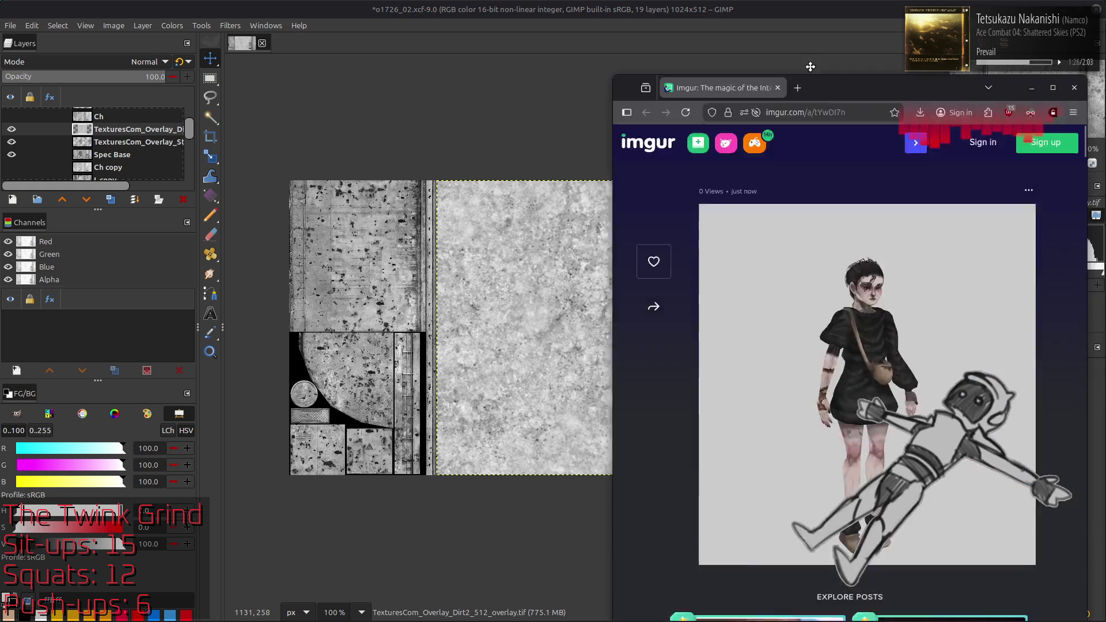
{"action": "left_click_drag", "start_coordinate": [656, 85], "coordinate": [656, 3]}
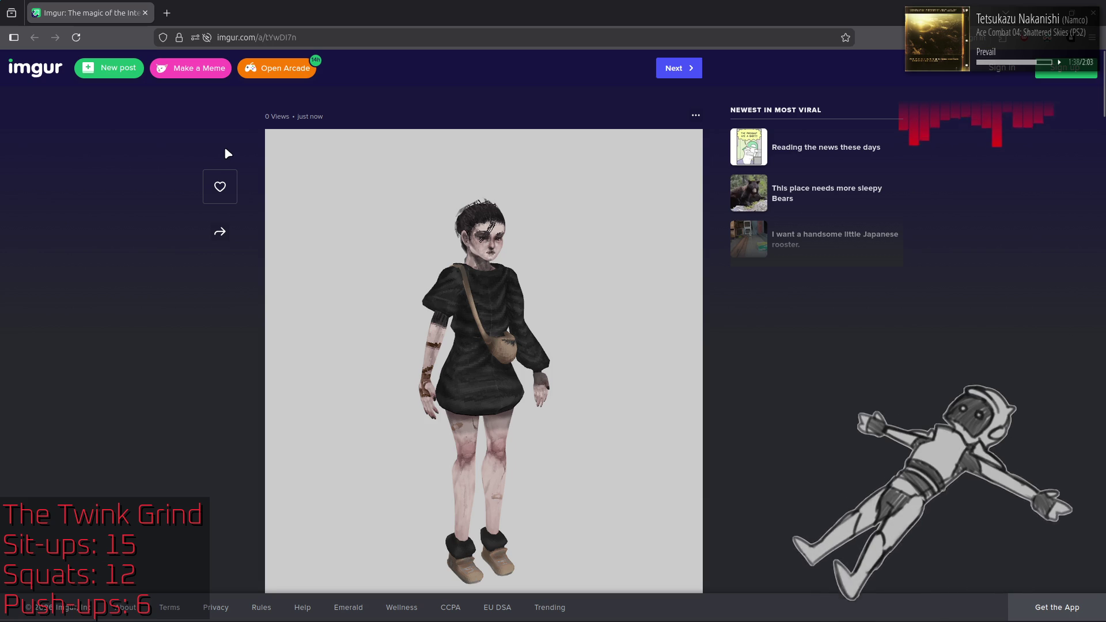
{"action": "left_click", "coordinate": [145, 13]}
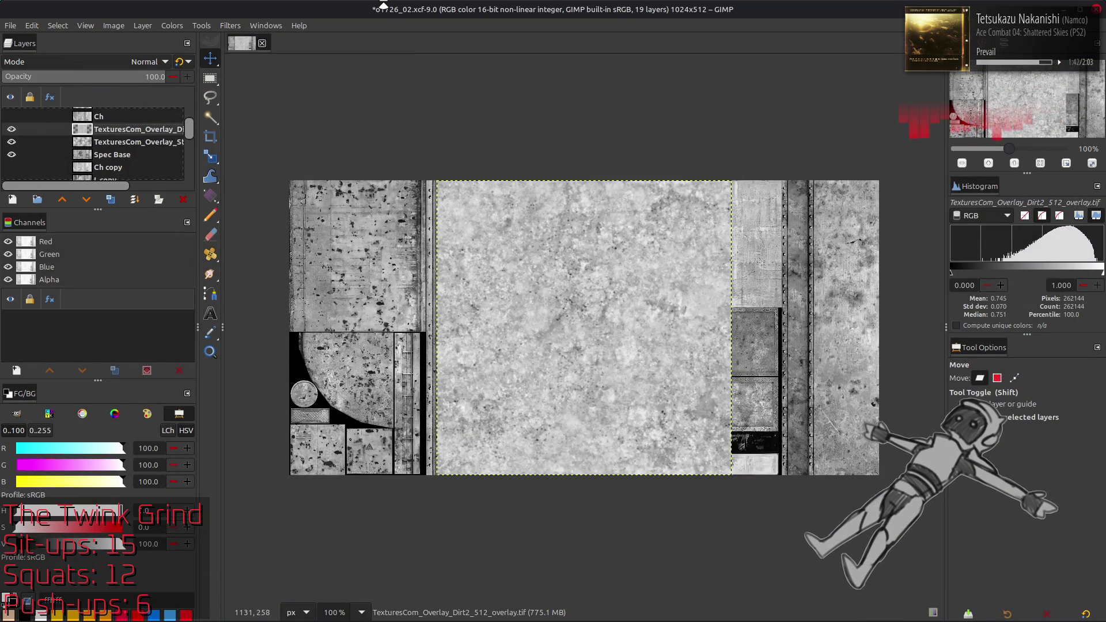
{"action": "key", "text": "q"}
Tile the dirt layer horizontally: align left, duplicate, align right, and merge down
{"action": "left_click", "coordinate": [963, 485]}
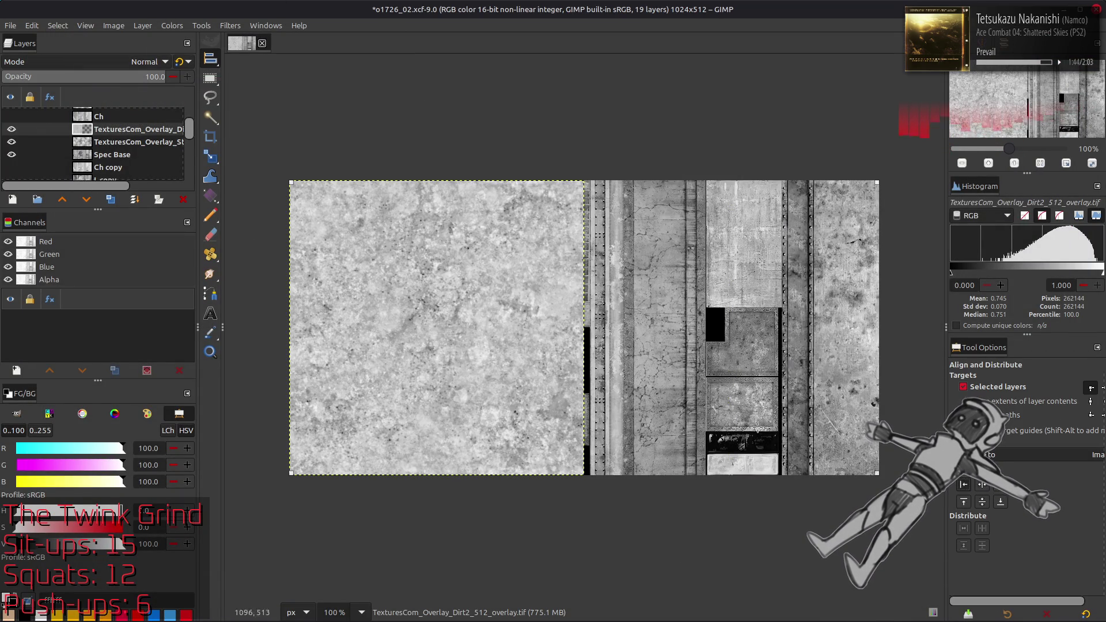
{"action": "key", "text": "shift+ctrl+d"}
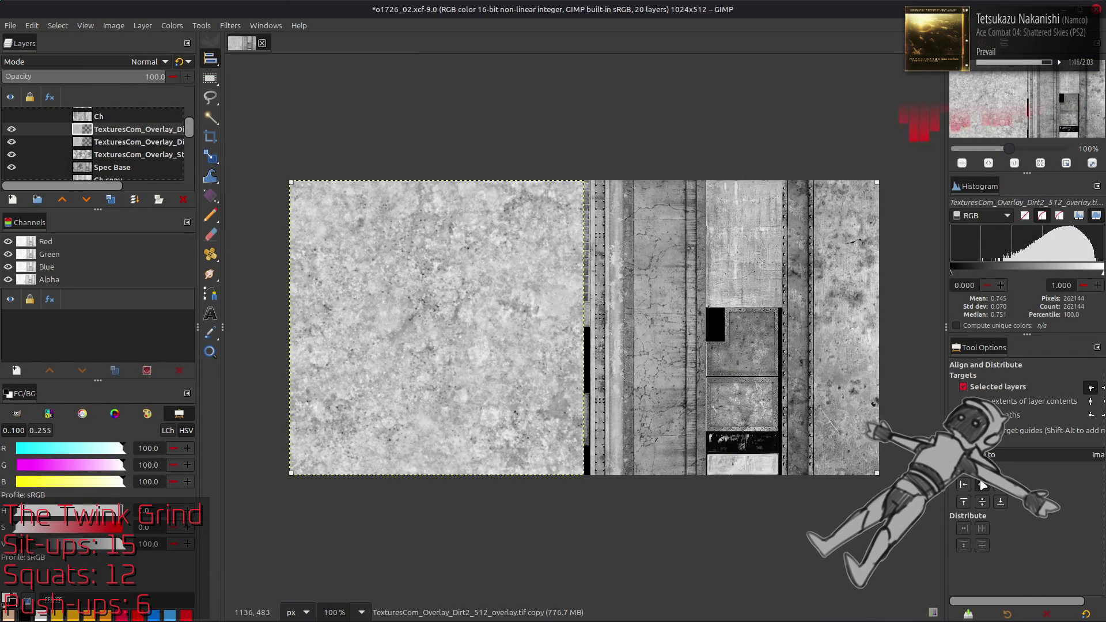
{"action": "left_click", "coordinate": [983, 484]}
{"action": "right_click", "coordinate": [130, 134]}
{"action": "left_click", "coordinate": [173, 242]}
Duplicate the tiled dirt layer and shift the copy down to the canvas middle
{"action": "left_click", "coordinate": [112, 200]}
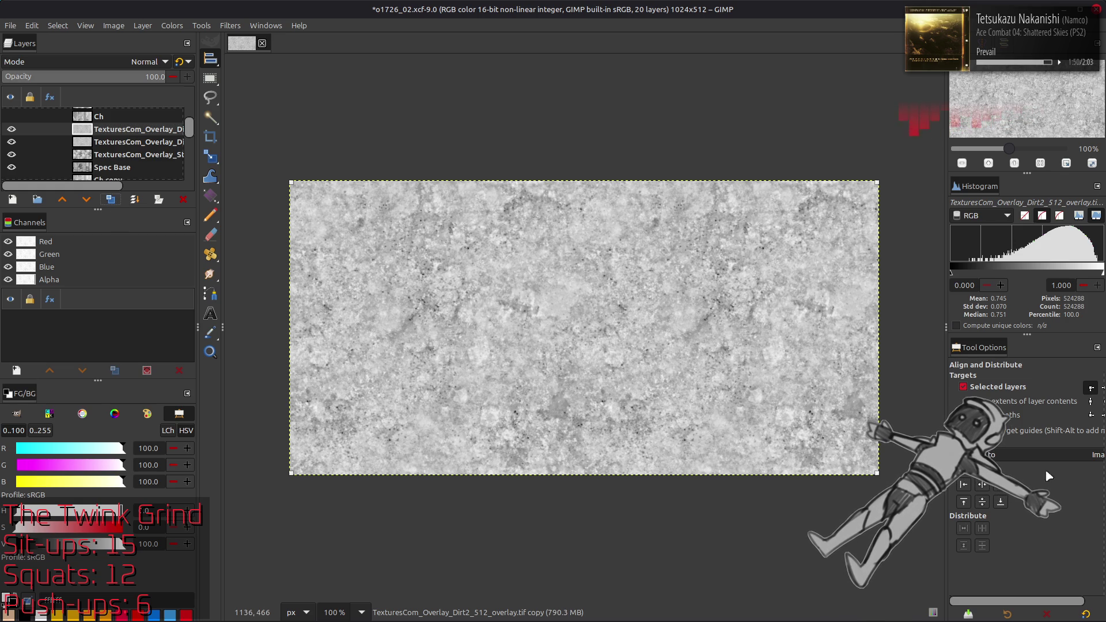
{"action": "left_click", "coordinate": [1091, 388]}
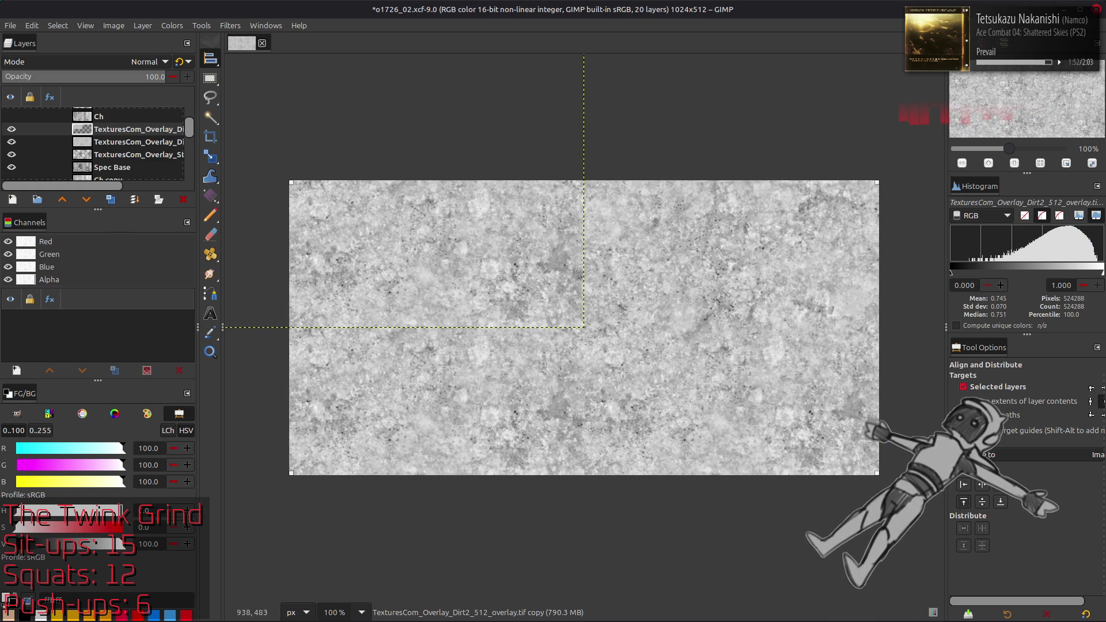
{"action": "left_click", "coordinate": [137, 143]}
{"action": "left_click", "coordinate": [983, 485]}
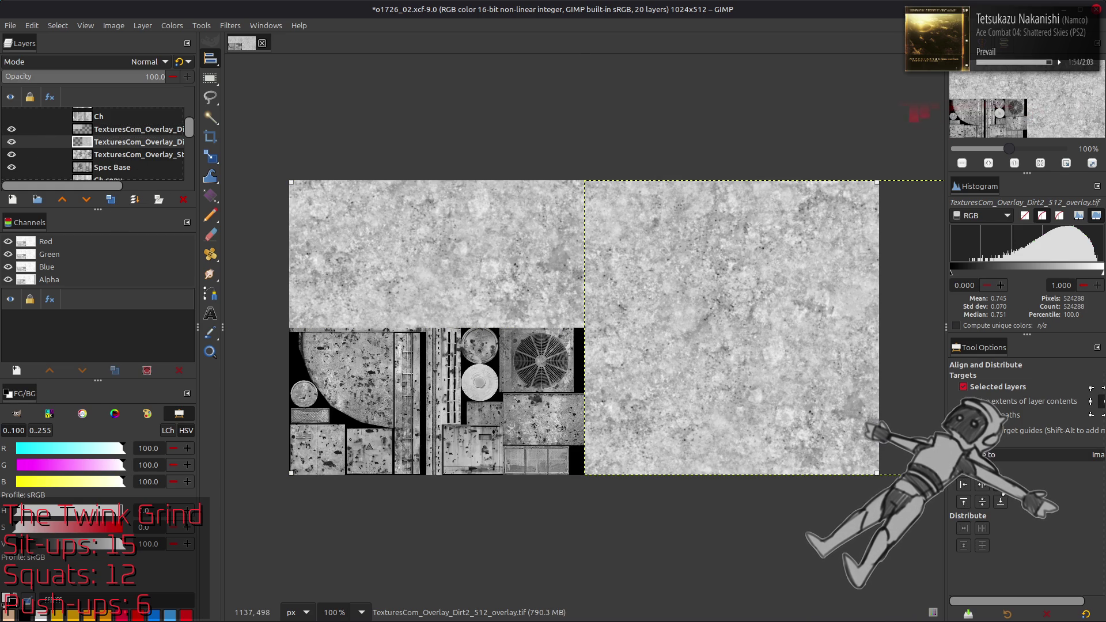
{"action": "left_click", "coordinate": [983, 502]}
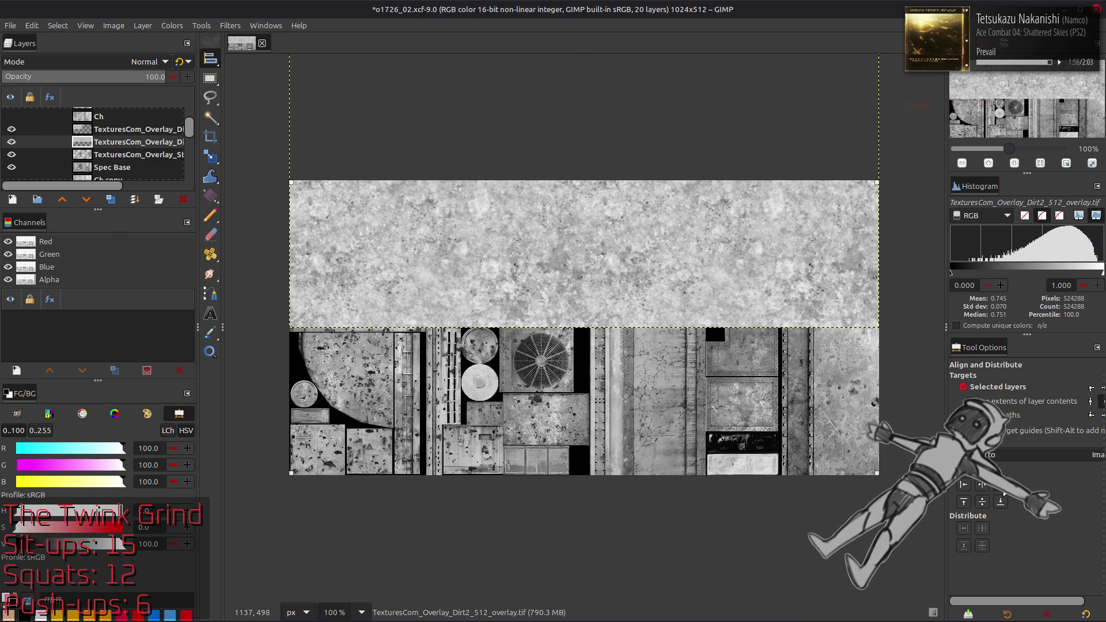
{"action": "right_click", "coordinate": [120, 132]}
{"action": "key", "text": "Escape"}
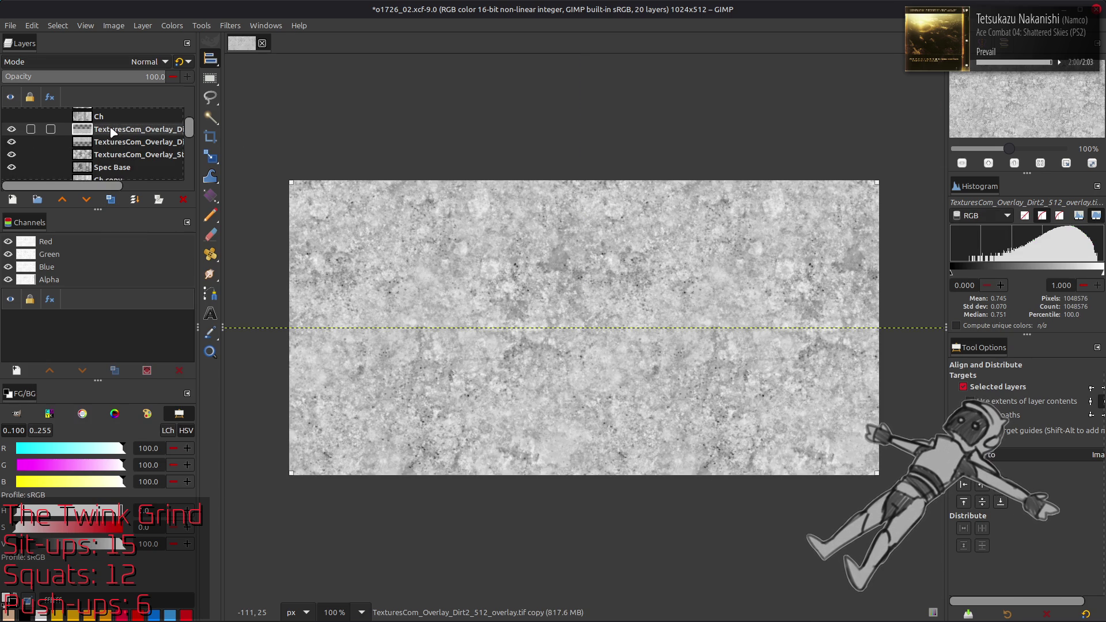
Sharpen the dirt grain: blur a copy, Grain extract it, then Grain merge back down
{"action": "key", "text": "m"}
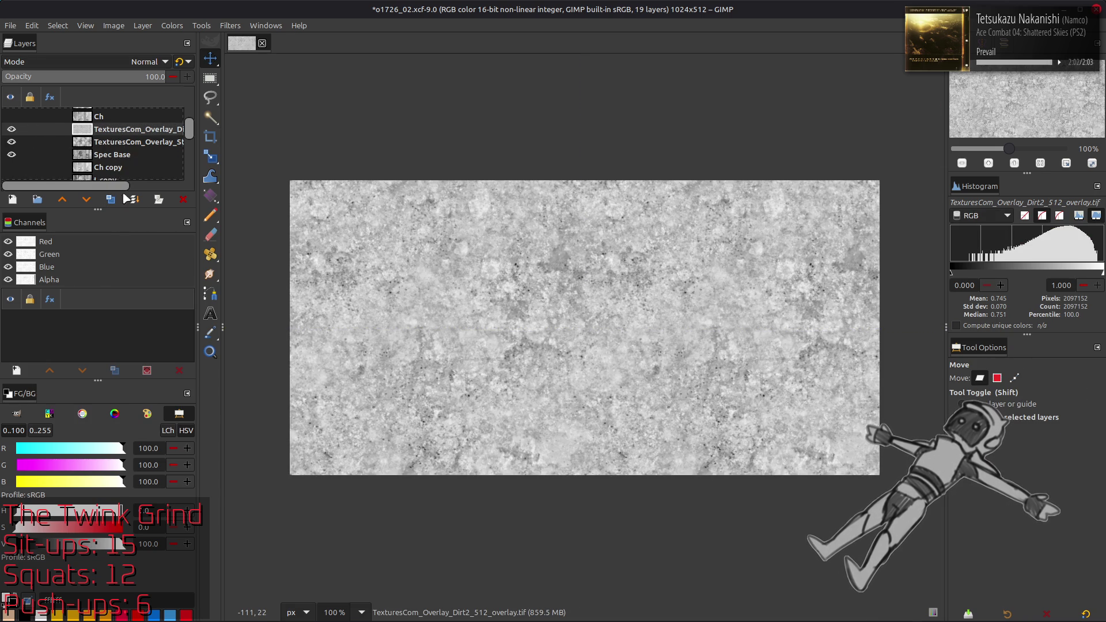
{"action": "key", "text": "shift+ctrl+d"}
{"action": "key", "text": "shift+ctrl+d"}
{"action": "key", "text": "2"}
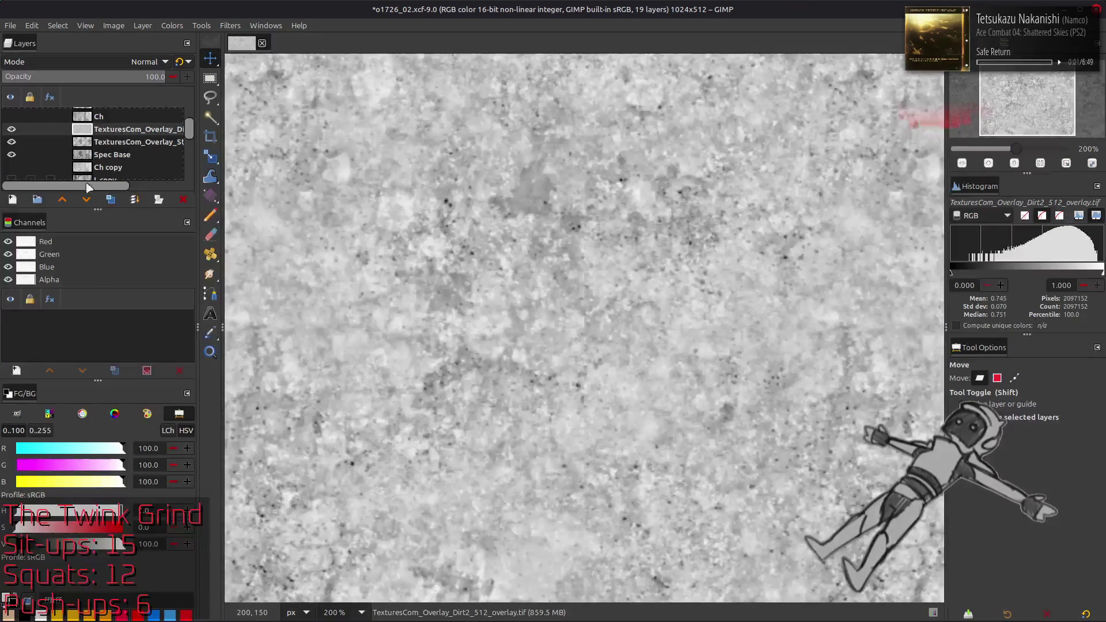
{"action": "left_click", "coordinate": [230, 26]}
{"action": "left_click", "coordinate": [289, 295]}
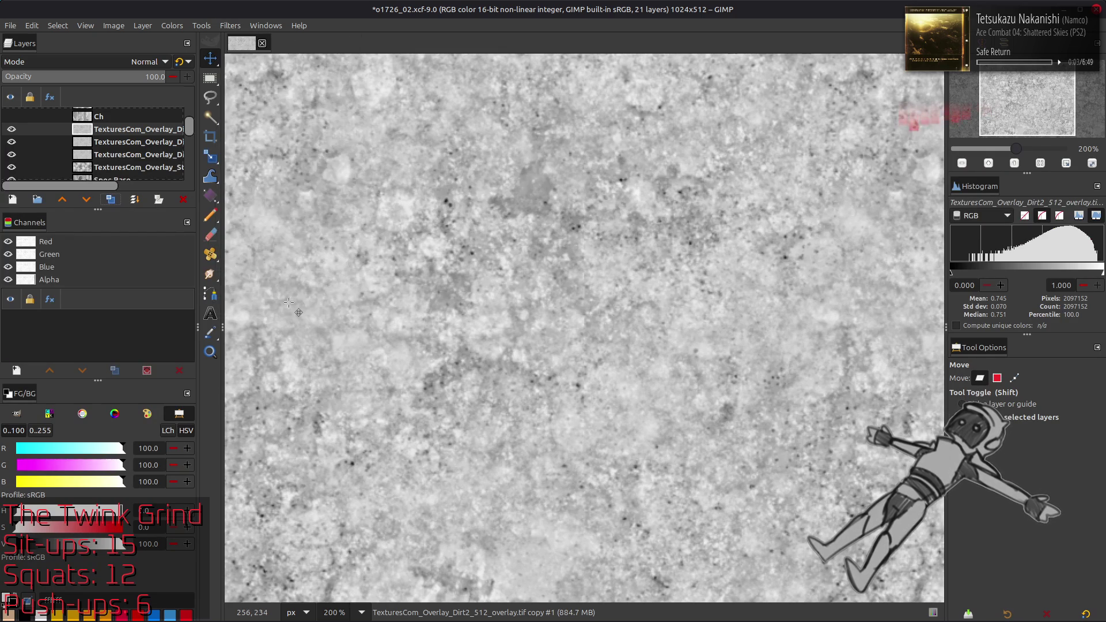
{"action": "left_click", "coordinate": [864, 507]}
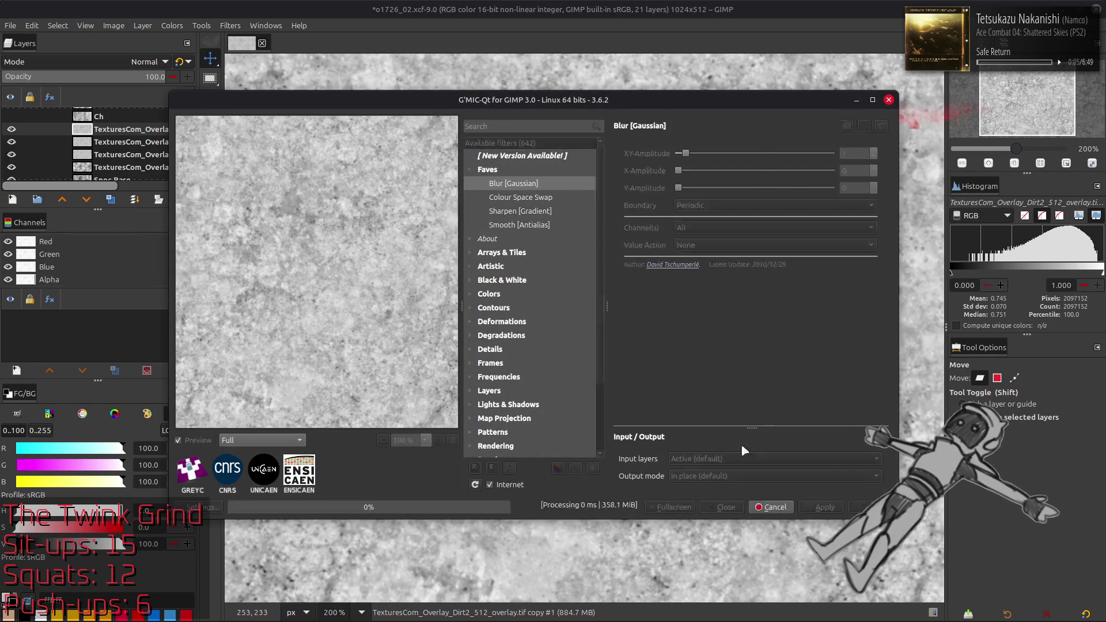
{"action": "left_click", "coordinate": [105, 64]}
{"action": "left_click", "coordinate": [95, 485]}
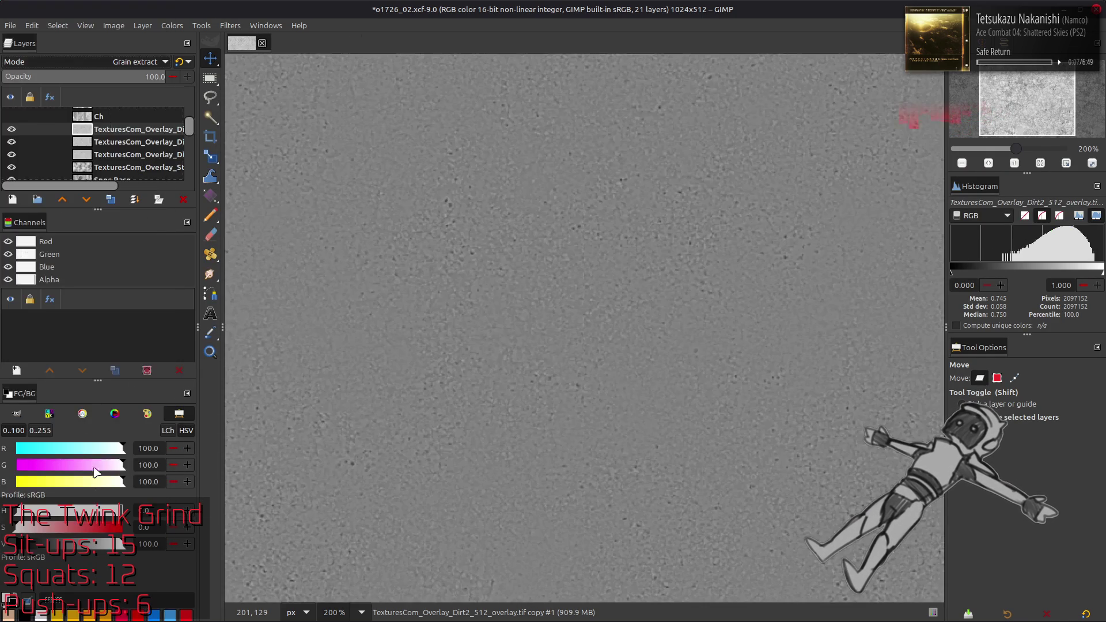
{"action": "key", "text": "ctrl+m"}
{"action": "left_click", "coordinate": [116, 62]}
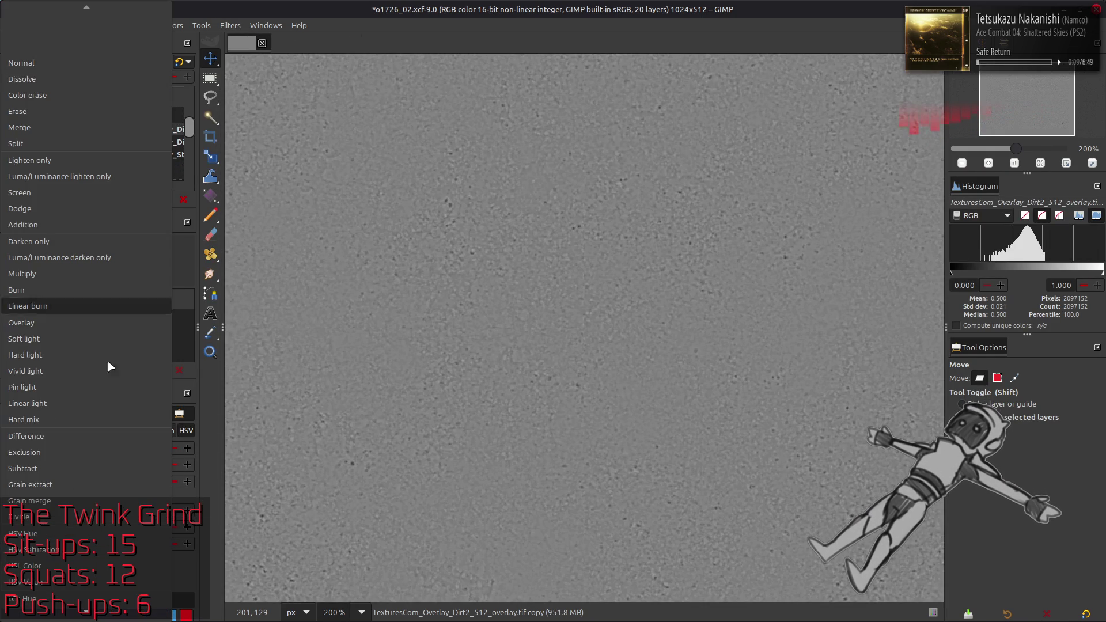
{"action": "left_click", "coordinate": [86, 501]}
{"action": "key", "text": "ctrl+m"}
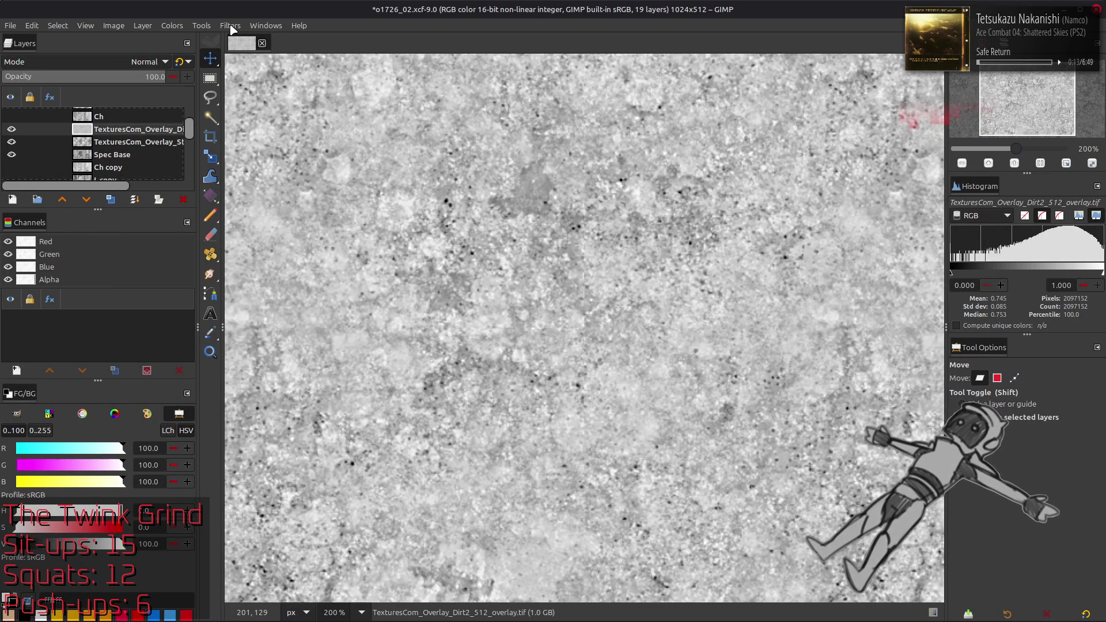
Run G'MIC Colour Space Swap and scale the dirt layer to 50%
{"action": "left_click", "coordinate": [231, 27]}
{"action": "left_click", "coordinate": [250, 306]}
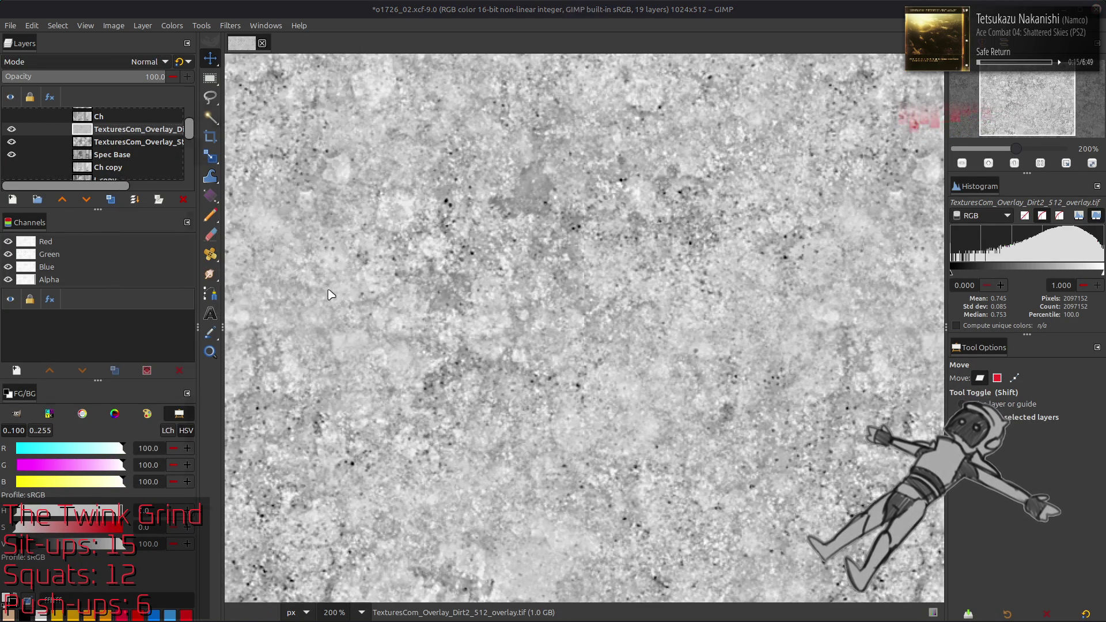
{"action": "left_click", "coordinate": [520, 197]}
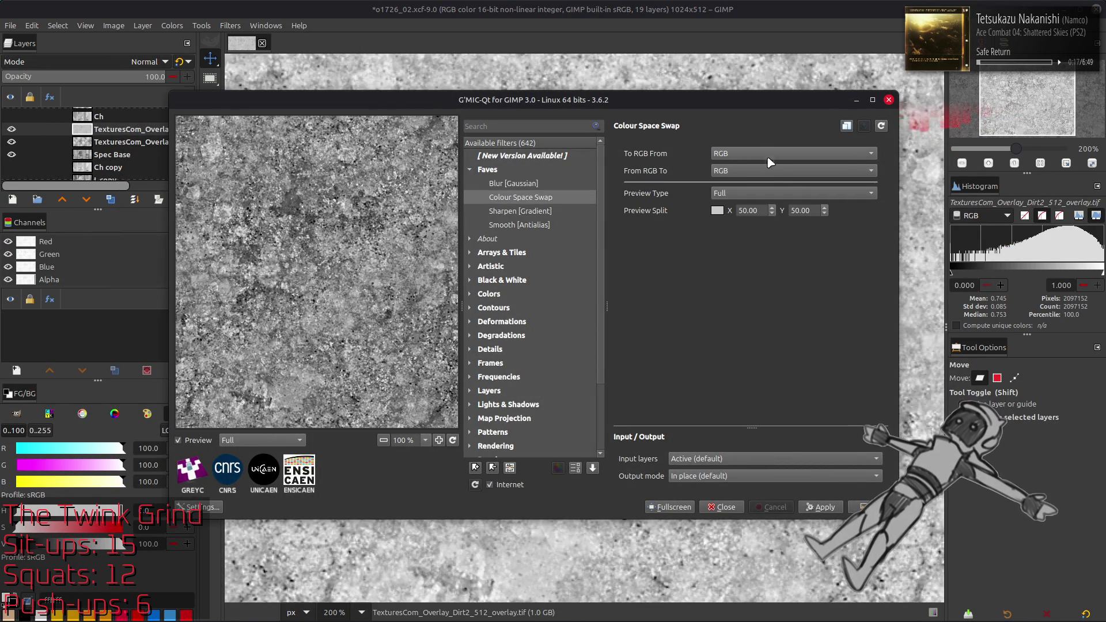
{"action": "key", "text": "Escape"}
{"action": "left_click", "coordinate": [142, 25]}
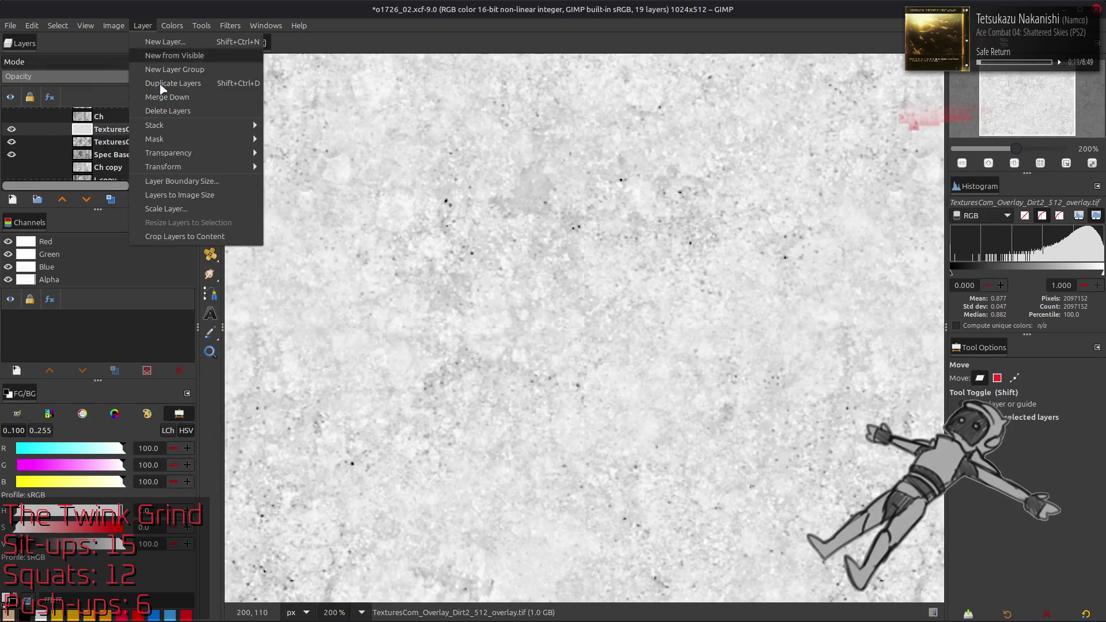
{"action": "left_click", "coordinate": [153, 202]}
{"action": "triple_click", "coordinate": [528, 300]}
{"action": "type", "text": "50.00"}
{"action": "left_click", "coordinate": [631, 409]}
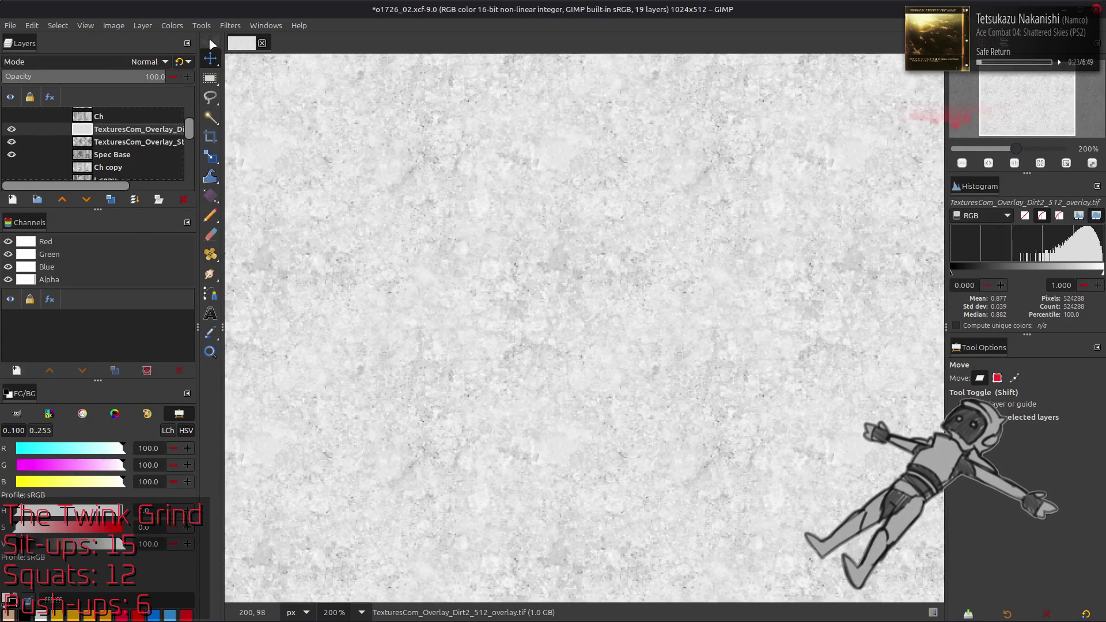
Apply the G'MIC RGB to sRGB colour swap to the dirt layer
{"action": "left_click", "coordinate": [230, 26]}
{"action": "left_click", "coordinate": [308, 303]}
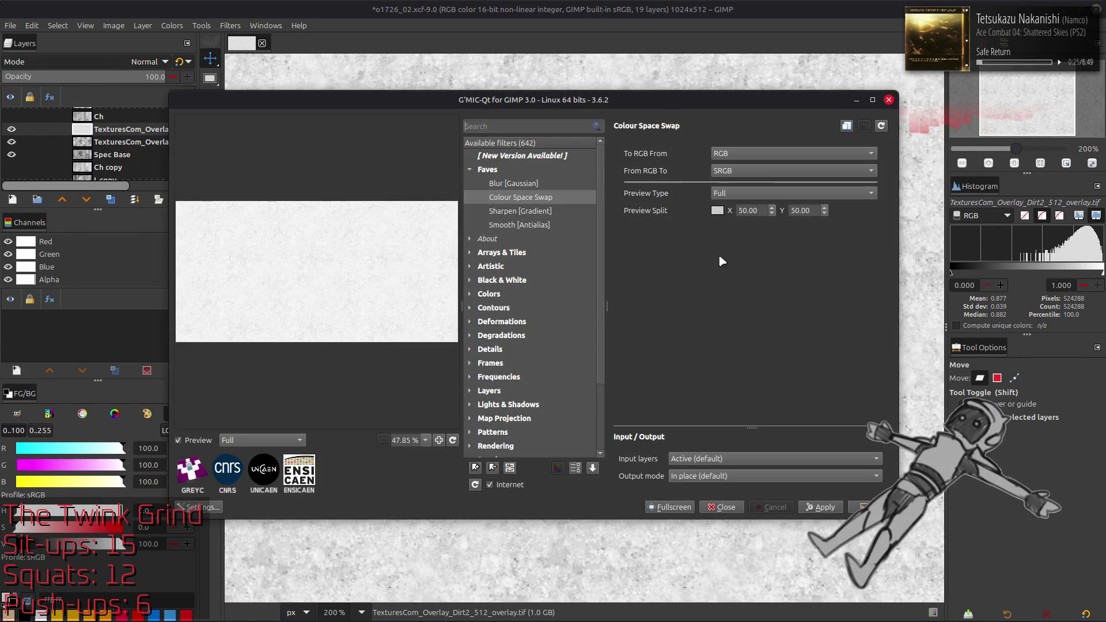
{"action": "scroll", "coordinate": [758, 171], "scroll_direction": "down", "scroll_amount": 2}
{"action": "key", "text": "Return"}
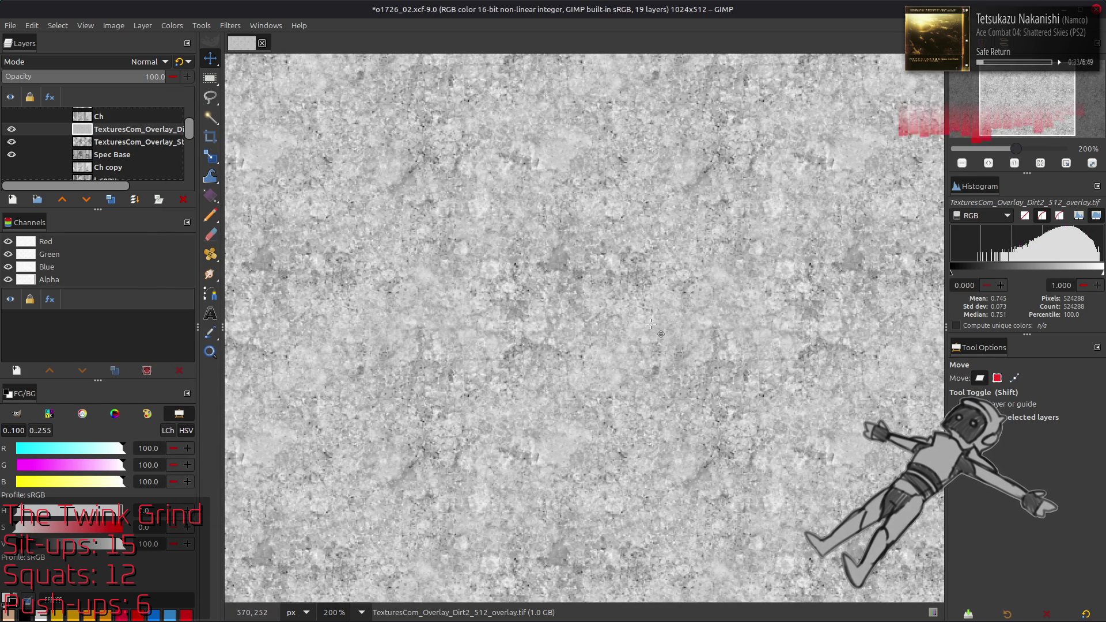
{"action": "key", "text": "1"}
{"action": "key", "text": "2"}
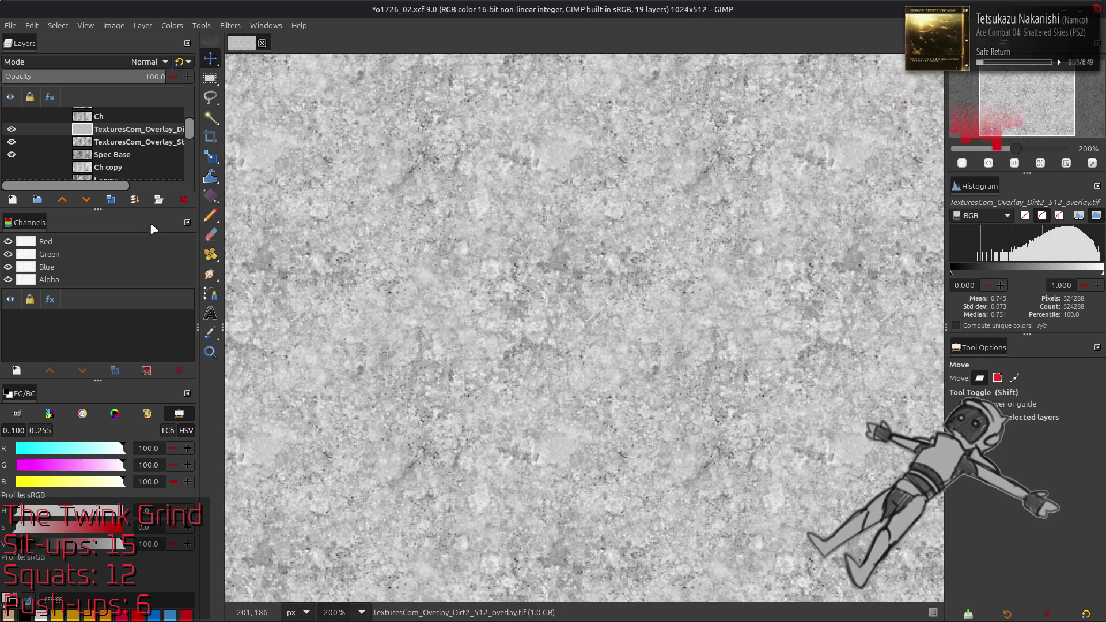
Repeat the detail pass with a 0.5 Gaussian blur, Grain extract and Grain merge
{"action": "left_click", "coordinate": [111, 203]}
{"action": "left_click", "coordinate": [112, 203]}
{"action": "left_click", "coordinate": [230, 26]}
{"action": "left_click", "coordinate": [254, 307]}
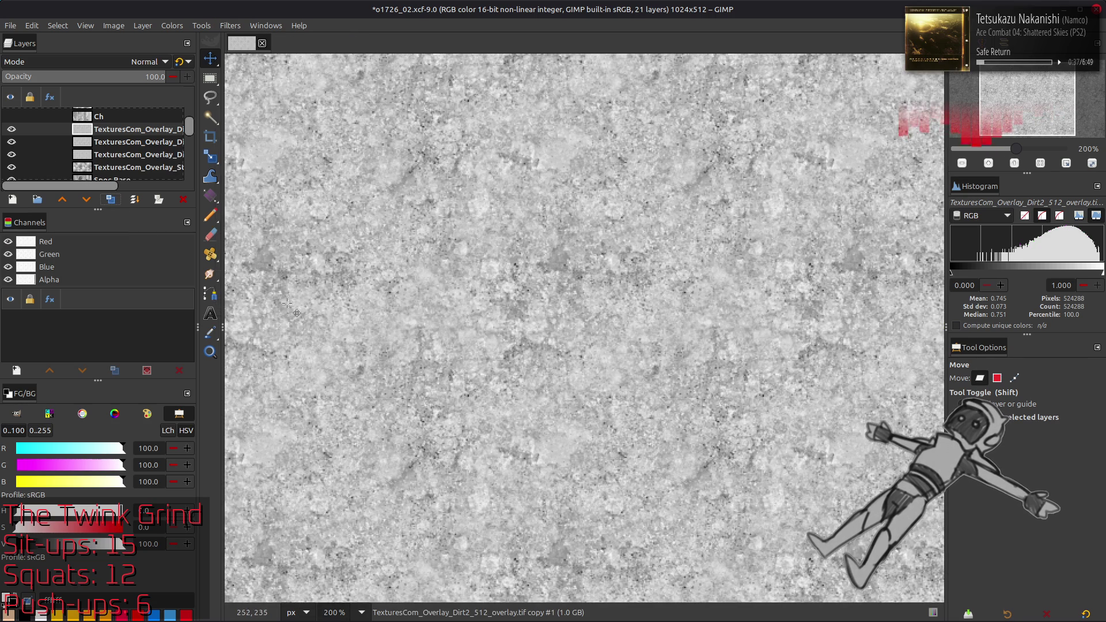
{"action": "left_click", "coordinate": [513, 183]}
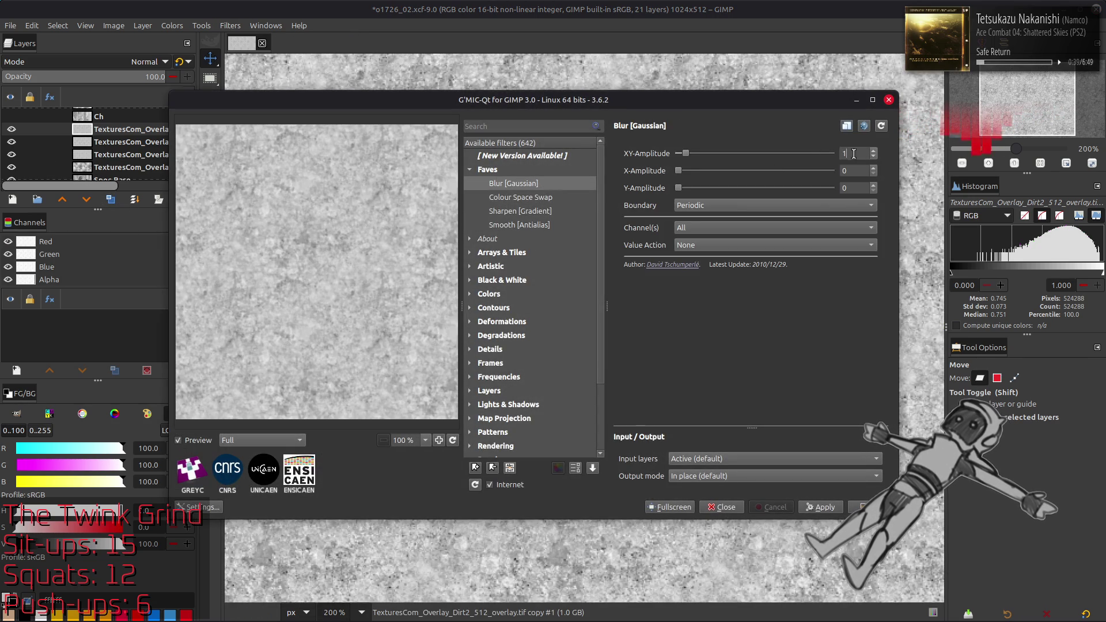
{"action": "type", "text": ".5"}
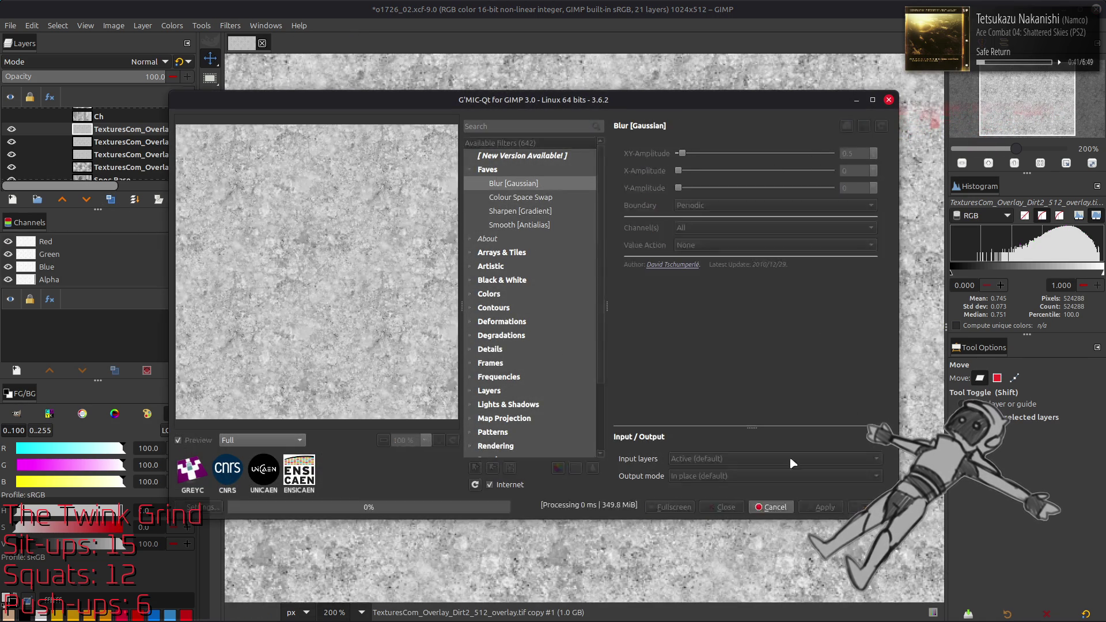
{"action": "left_click", "coordinate": [859, 505]}
{"action": "left_click", "coordinate": [144, 61]}
{"action": "left_click", "coordinate": [94, 482]}
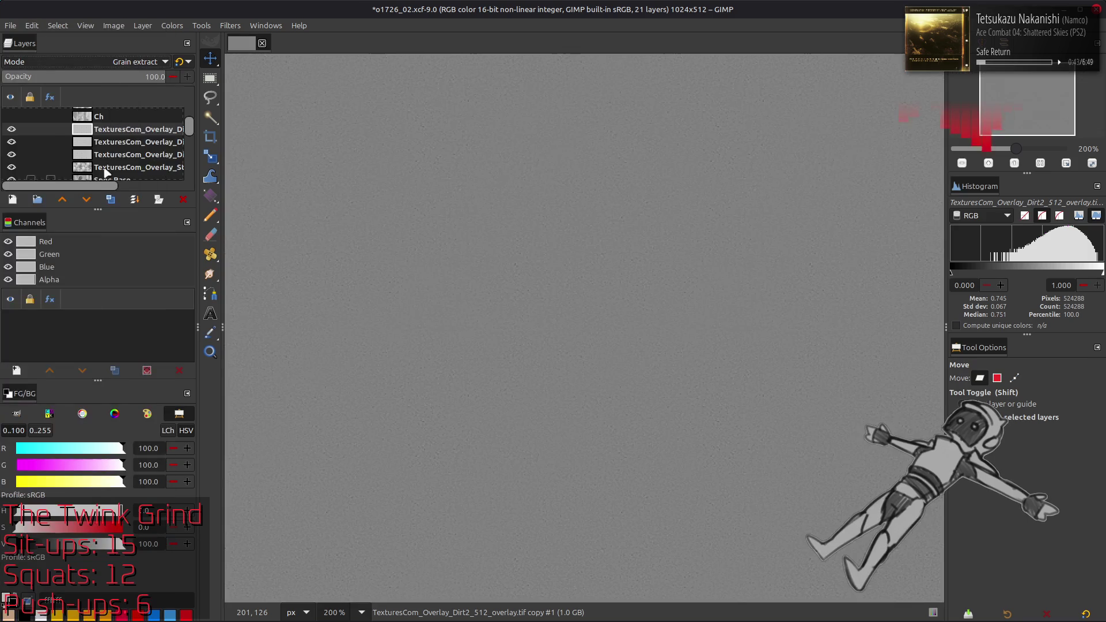
{"action": "key", "text": "ctrl+m"}
{"action": "left_click", "coordinate": [119, 63]}
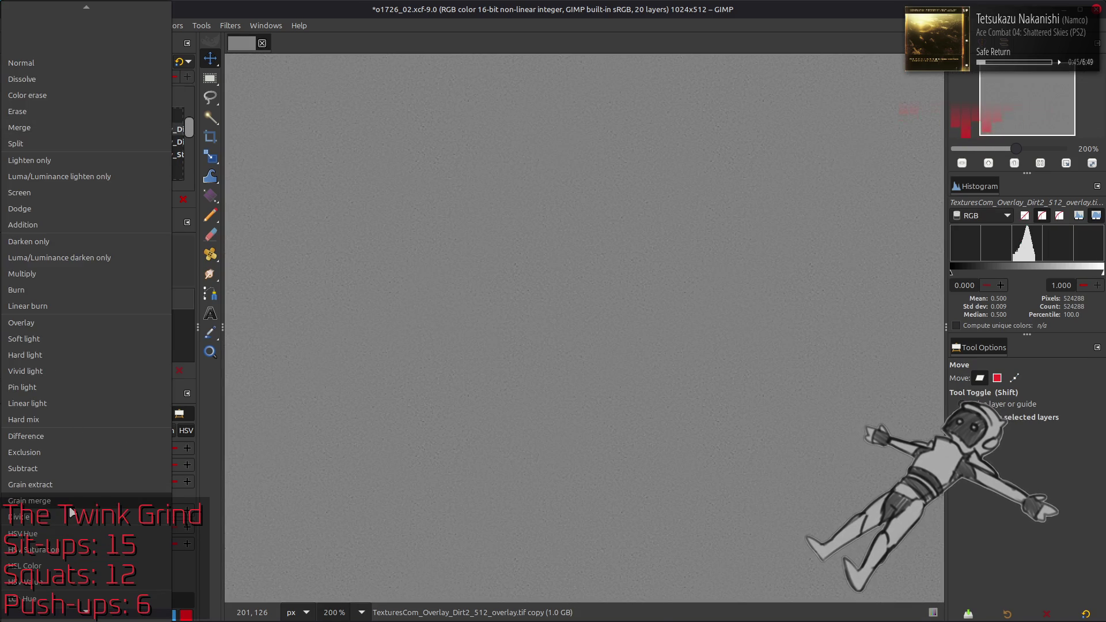
{"action": "left_click", "coordinate": [70, 501]}
{"action": "key", "text": "ctrl+m"}
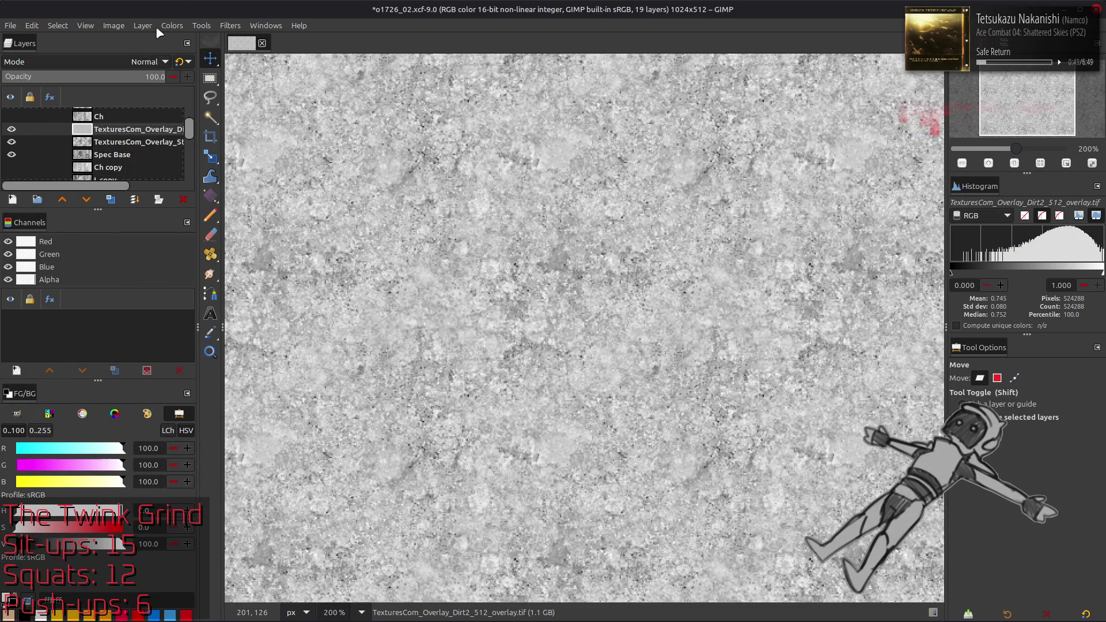
Try inverting the dirt layer, undo it, then set legacy Multiply and compare
{"action": "left_click", "coordinate": [172, 26]}
{"action": "left_click", "coordinate": [193, 182]}
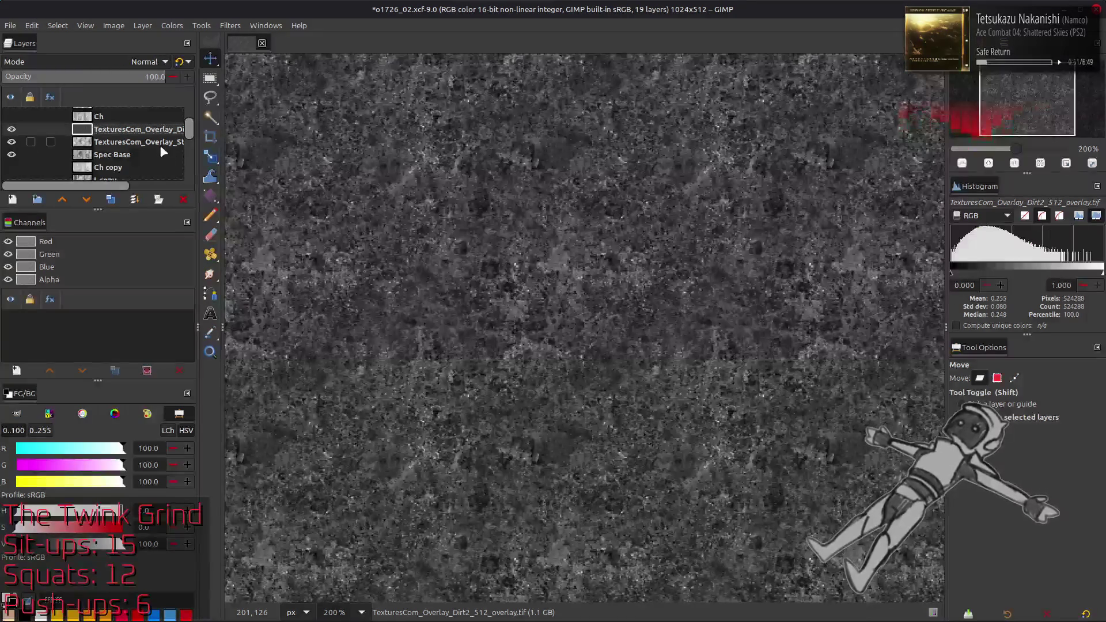
{"action": "key", "text": "ctrl+z"}
{"action": "left_click", "coordinate": [141, 61]}
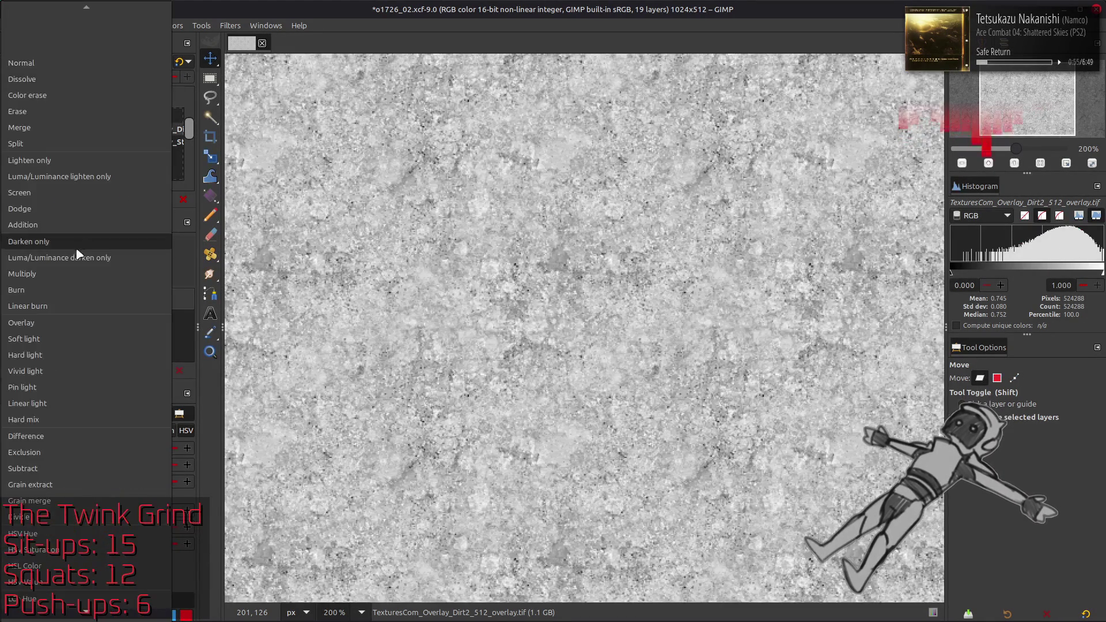
{"action": "left_click", "coordinate": [85, 229]}
{"action": "left_click", "coordinate": [179, 62]}
{"action": "left_click", "coordinate": [12, 129]}
{"action": "left_click", "coordinate": [13, 129]}
{"action": "left_click", "coordinate": [12, 129]}
{"action": "left_click", "coordinate": [12, 129]}
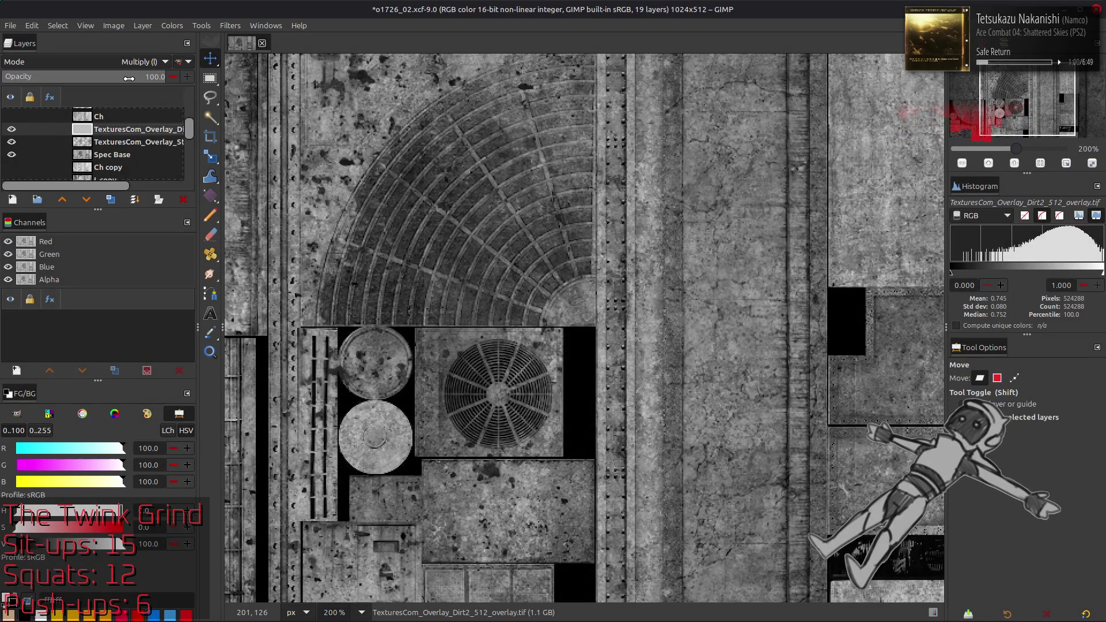
Trial 50% opacity and standard Soft light on the dirt layer, toggling visibility to compare
{"action": "left_click", "coordinate": [129, 79]}
{"action": "type", "text": "50"}
{"action": "key", "text": "Return"}
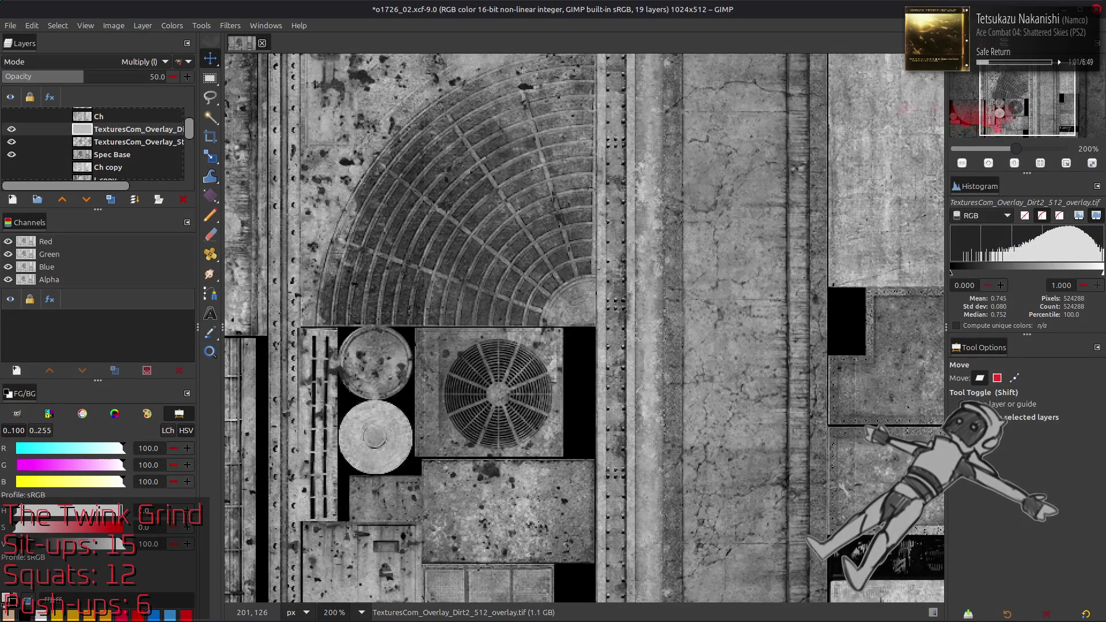
{"action": "key", "text": "ctrl+z"}
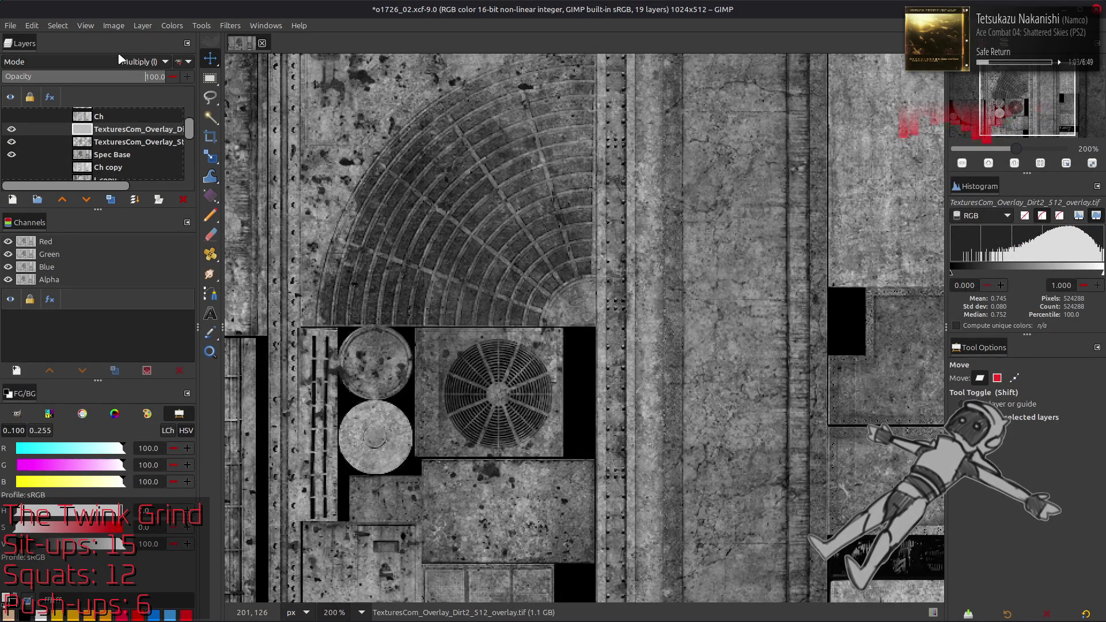
{"action": "left_click", "coordinate": [120, 59]}
{"action": "left_click", "coordinate": [109, 96]}
{"action": "left_click", "coordinate": [182, 64]}
{"action": "left_click", "coordinate": [15, 129]}
{"action": "left_click", "coordinate": [14, 130]}
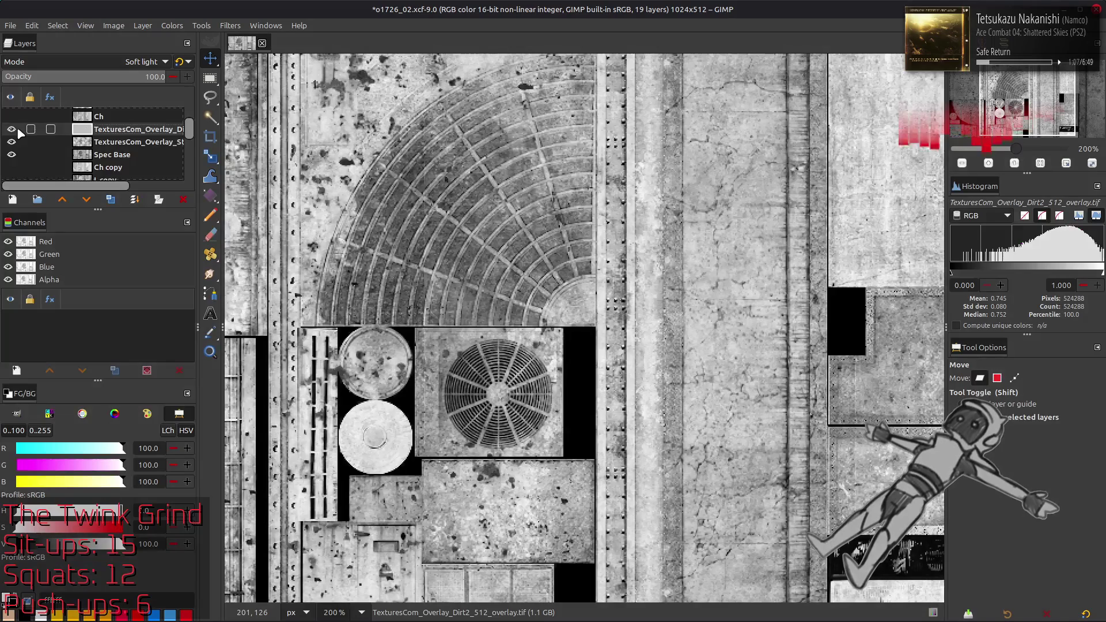
{"action": "left_click", "coordinate": [14, 129]}
{"action": "left_click", "coordinate": [15, 130]}
{"action": "left_click", "coordinate": [14, 130]}
{"action": "left_click", "coordinate": [14, 129]}
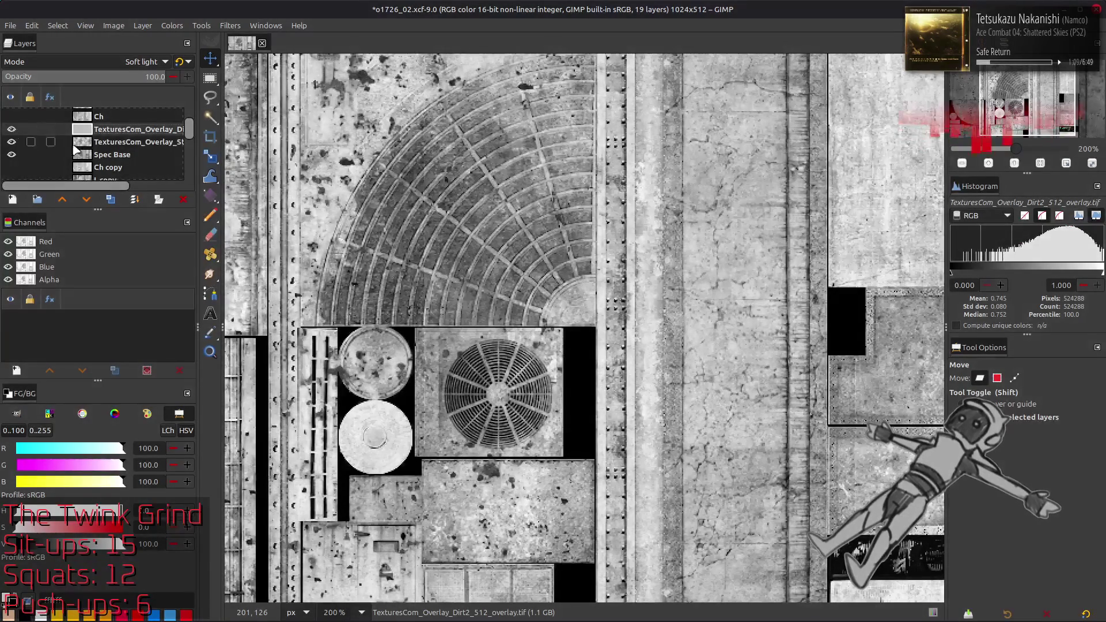
Trial a Levels output limit of 50, then undo back to Multiply and zoom to 200%
{"action": "key", "text": "1"}
{"action": "left_click", "coordinate": [180, 25]}
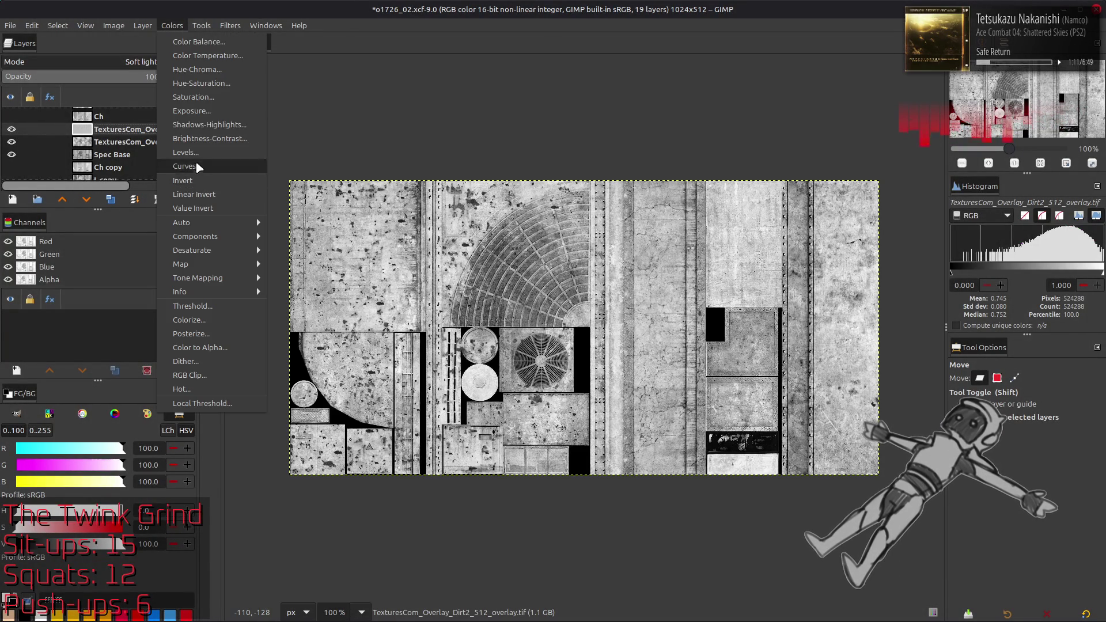
{"action": "left_click", "coordinate": [185, 151]}
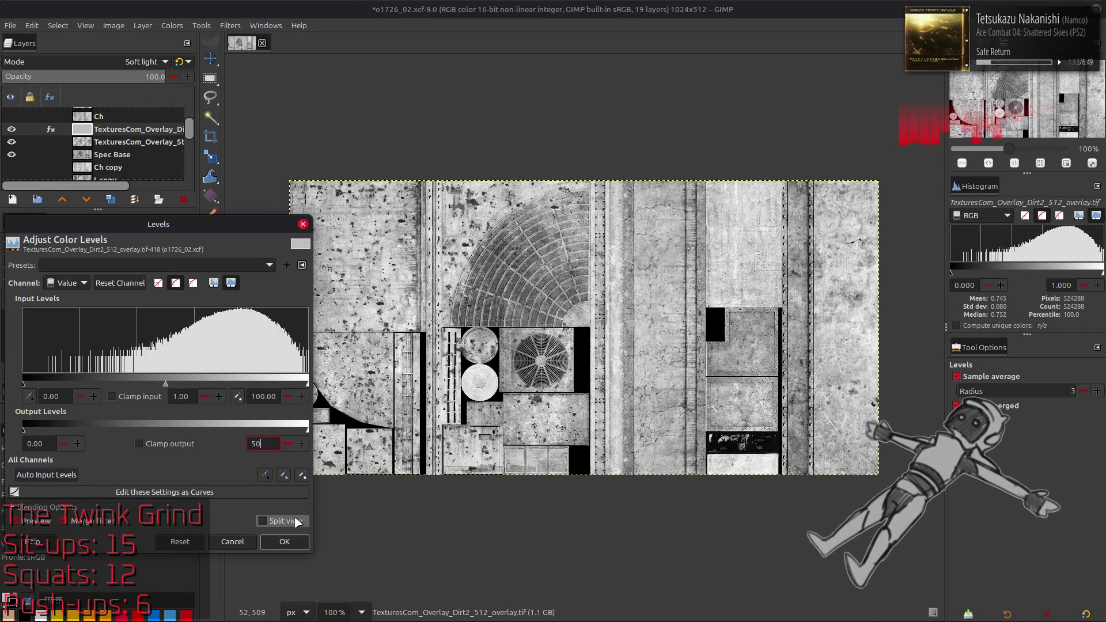
{"action": "left_click", "coordinate": [285, 542]}
{"action": "scroll", "coordinate": [83, 68], "scroll_direction": "up", "scroll_amount": 1}
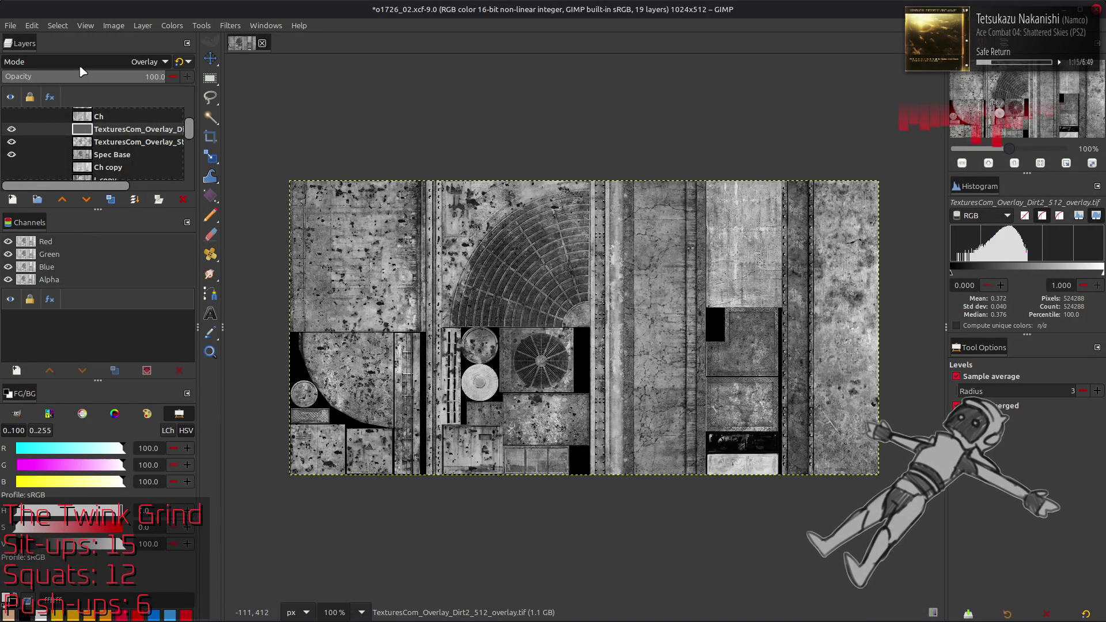
{"action": "scroll", "coordinate": [82, 68], "scroll_direction": "down", "scroll_amount": 2}
{"action": "scroll", "coordinate": [83, 68], "scroll_direction": "up", "scroll_amount": 2}
{"action": "left_click", "coordinate": [11, 129]}
{"action": "left_click", "coordinate": [12, 129]}
{"action": "key", "text": "ctrl+z"}
{"action": "key", "text": "ctrl+z"}
{"action": "key", "text": "ctrl+z"}
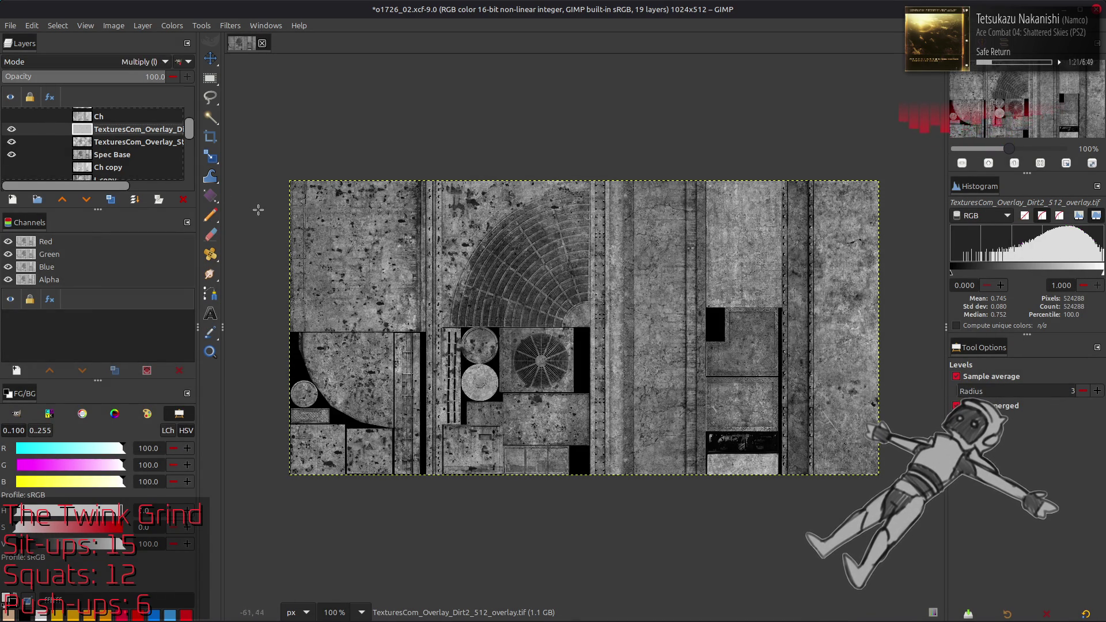
{"action": "key", "text": "2"}
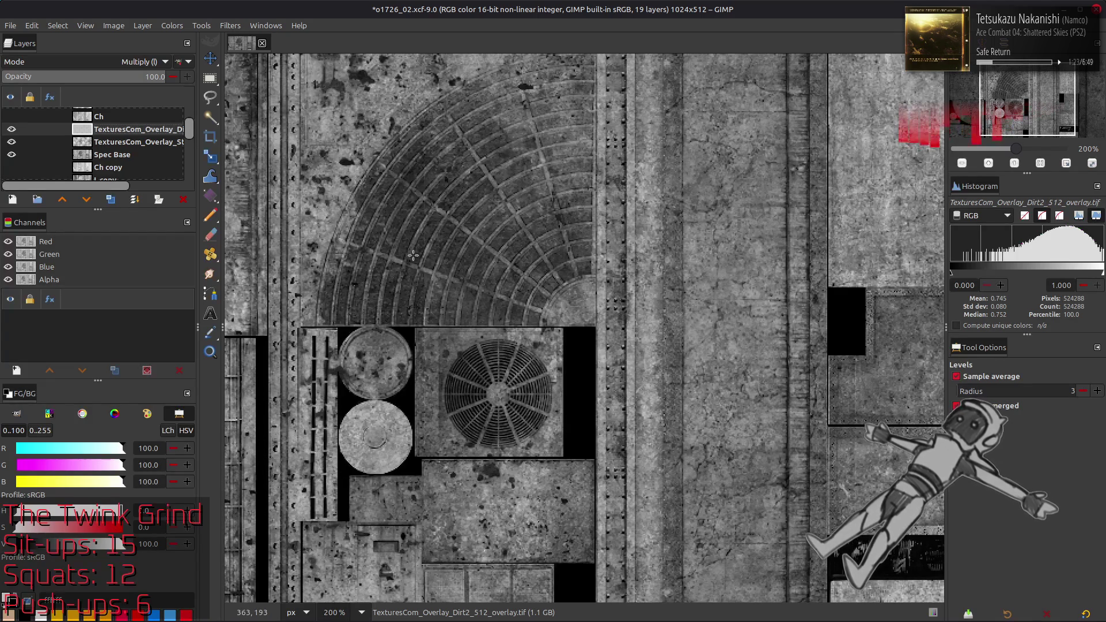
{"action": "left_click", "coordinate": [15, 129]}
Show the Stains overlay layer and set its opacity to 50
{"action": "left_click", "coordinate": [16, 129]}
{"action": "left_click", "coordinate": [15, 129]}
{"action": "left_click", "coordinate": [14, 139]}
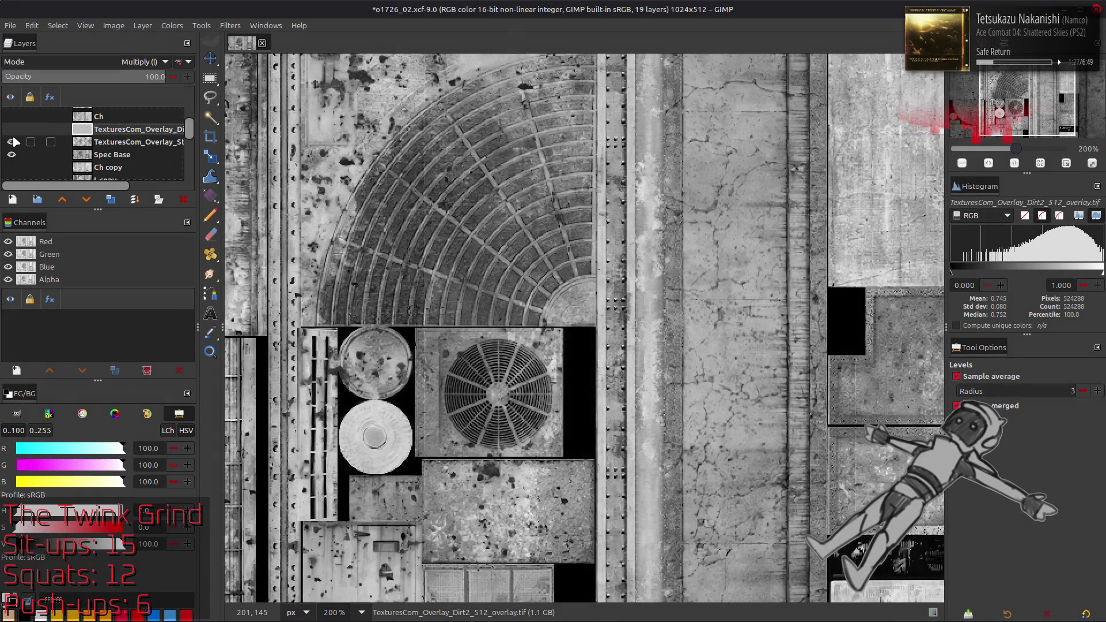
{"action": "key", "text": "1"}
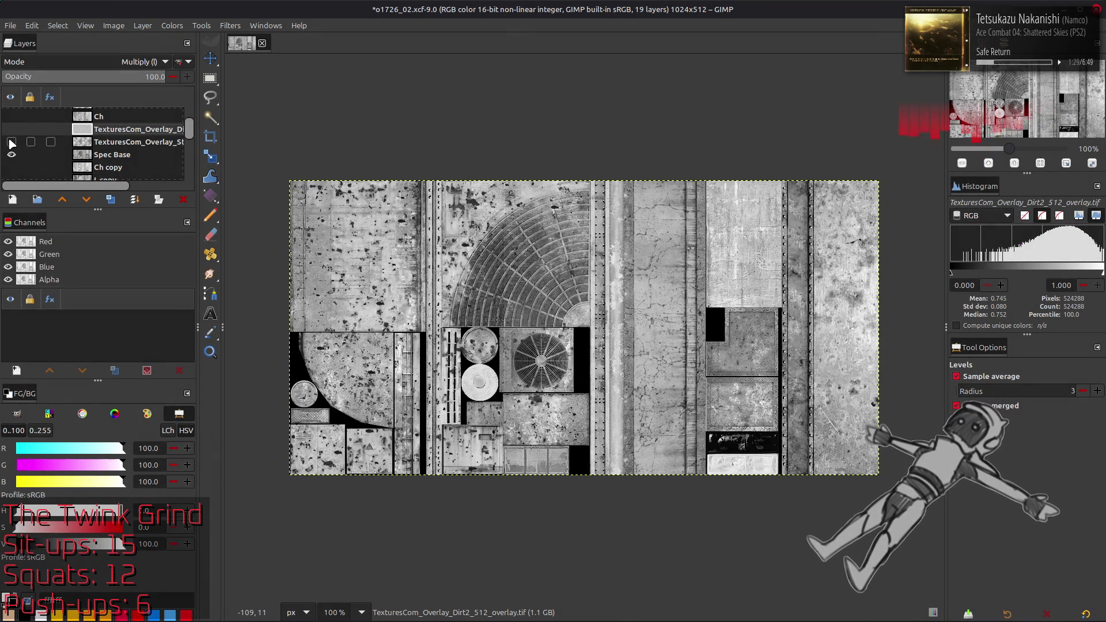
{"action": "left_click", "coordinate": [115, 143]}
{"action": "left_click", "coordinate": [83, 76]}
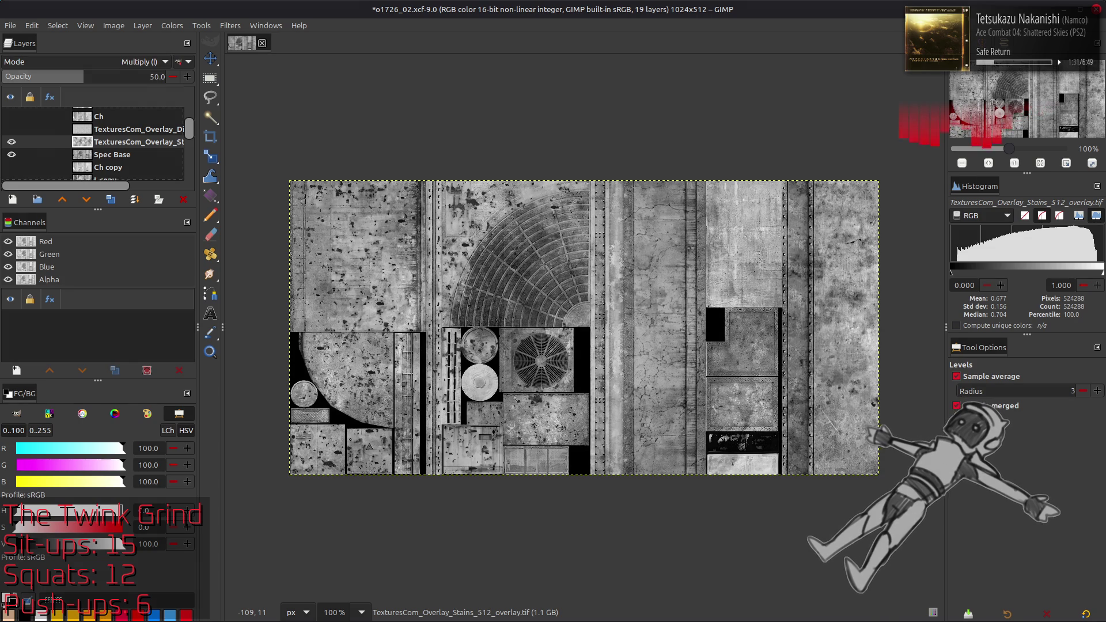
Toggle the Stains and Dirt2 overlays on and off to compare their effect
{"action": "left_click", "coordinate": [12, 129]}
{"action": "left_click", "coordinate": [101, 131]}
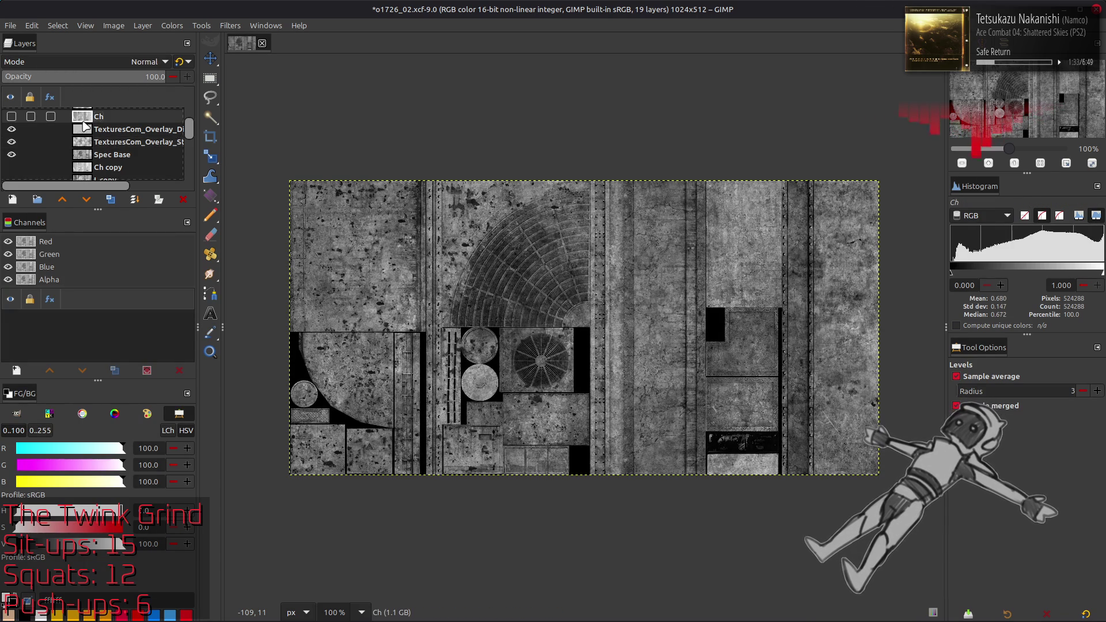
{"action": "left_click", "coordinate": [11, 142]}
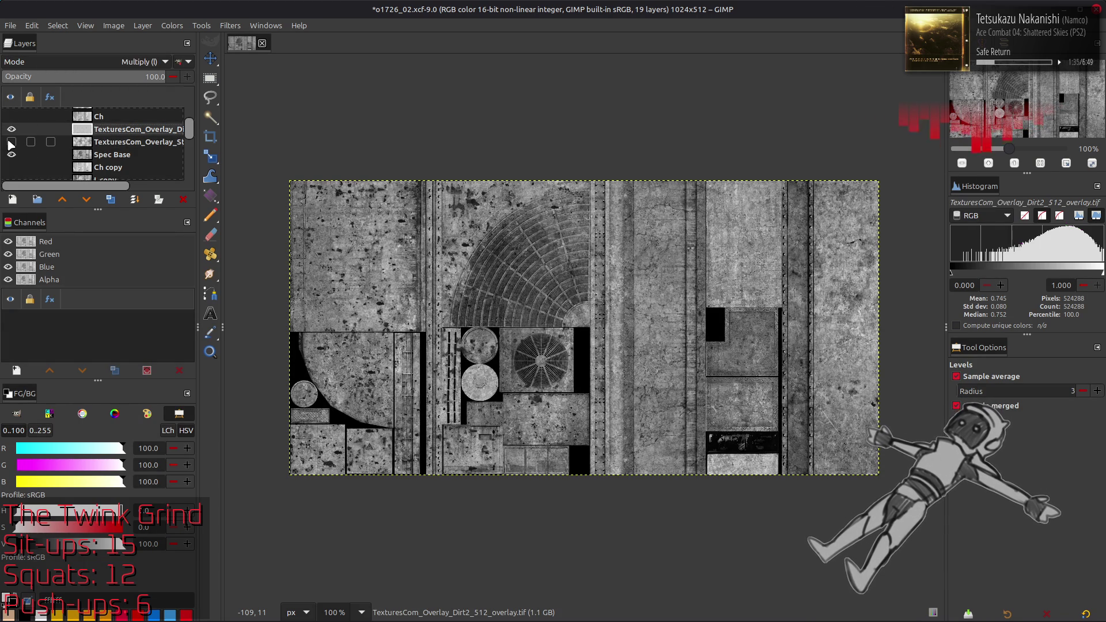
{"action": "left_click", "coordinate": [9, 129]}
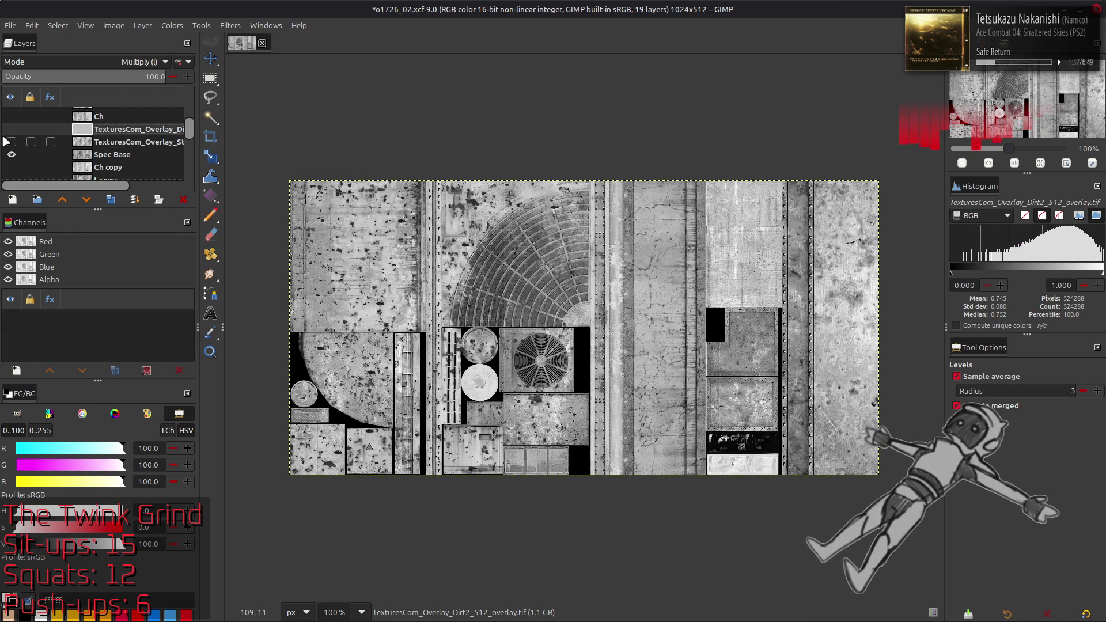
{"action": "left_click", "coordinate": [10, 141]}
{"action": "left_click", "coordinate": [9, 143]}
{"action": "left_click", "coordinate": [10, 143]}
{"action": "left_click", "coordinate": [10, 142]}
{"action": "left_click", "coordinate": [10, 143]}
{"action": "left_click", "coordinate": [9, 142]}
{"action": "left_click", "coordinate": [11, 129]}
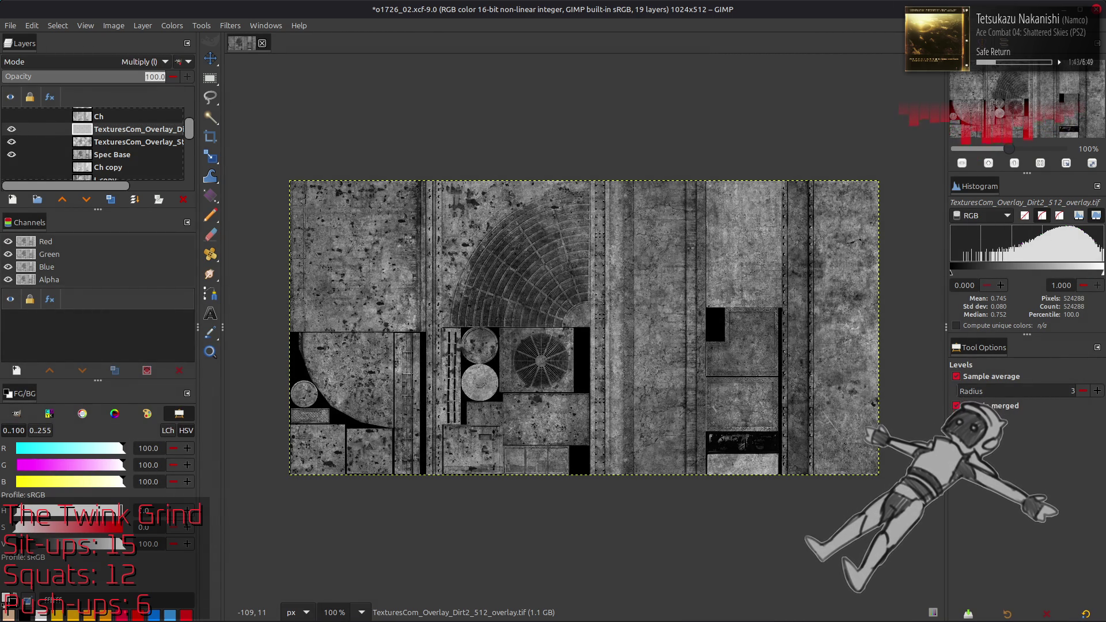
Try the Dirt2 overlay at 50 opacity, compare, then raise it back to 100
{"action": "triple_click", "coordinate": [153, 76]}
{"action": "type", "text": "50"}
{"action": "key", "text": "Return"}
{"action": "left_click", "coordinate": [10, 129]}
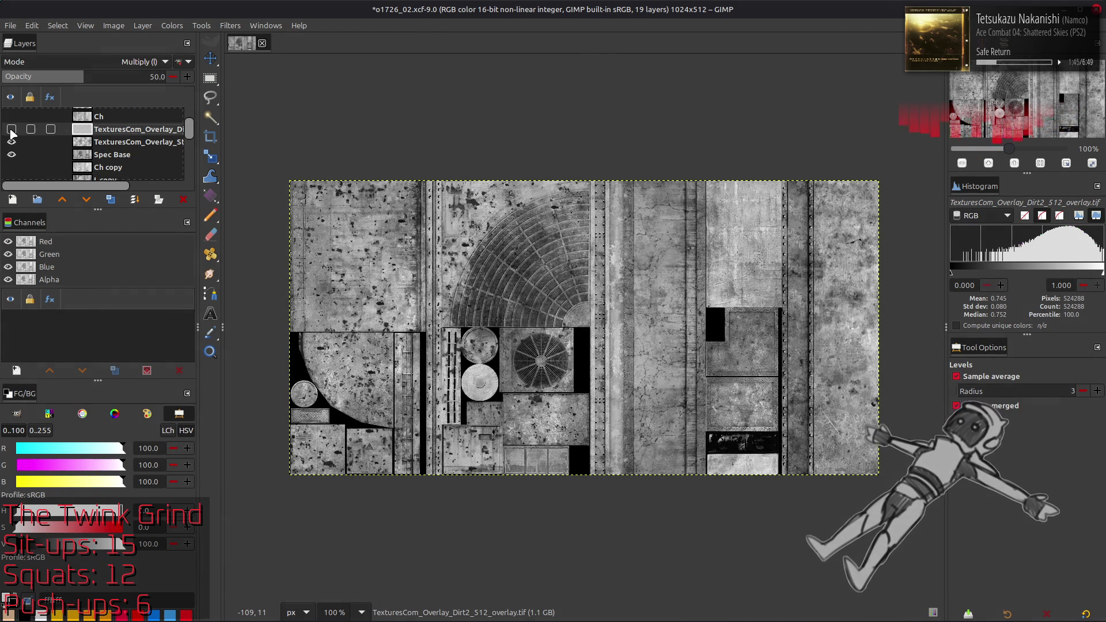
{"action": "left_click", "coordinate": [11, 129]}
{"action": "left_click", "coordinate": [11, 129]}
{"action": "left_click", "coordinate": [11, 129]}
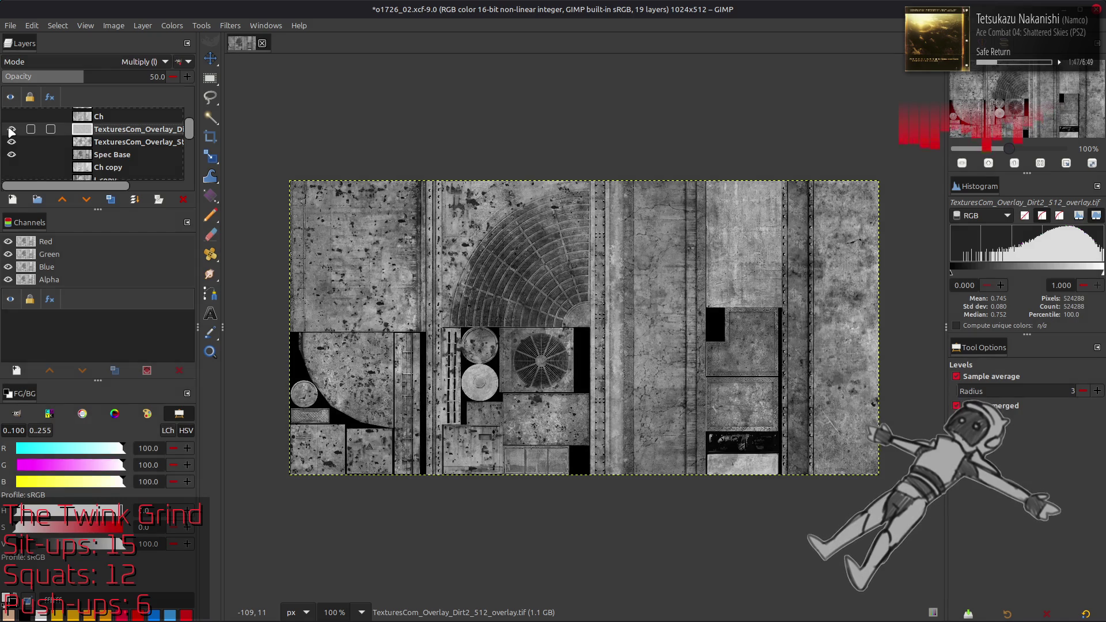
{"action": "left_click_drag", "start_coordinate": [107, 80], "coordinate": [209, 112]}
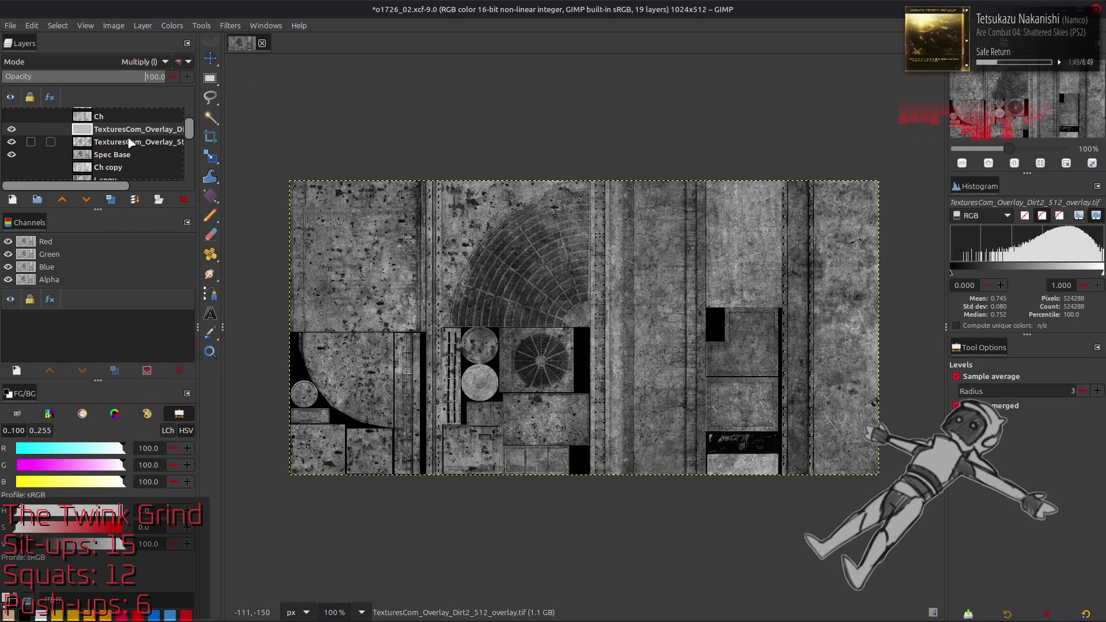
Set the Dirt2 overlay opacity to 75 and compare it at 200% zoom
{"action": "key", "text": "2"}
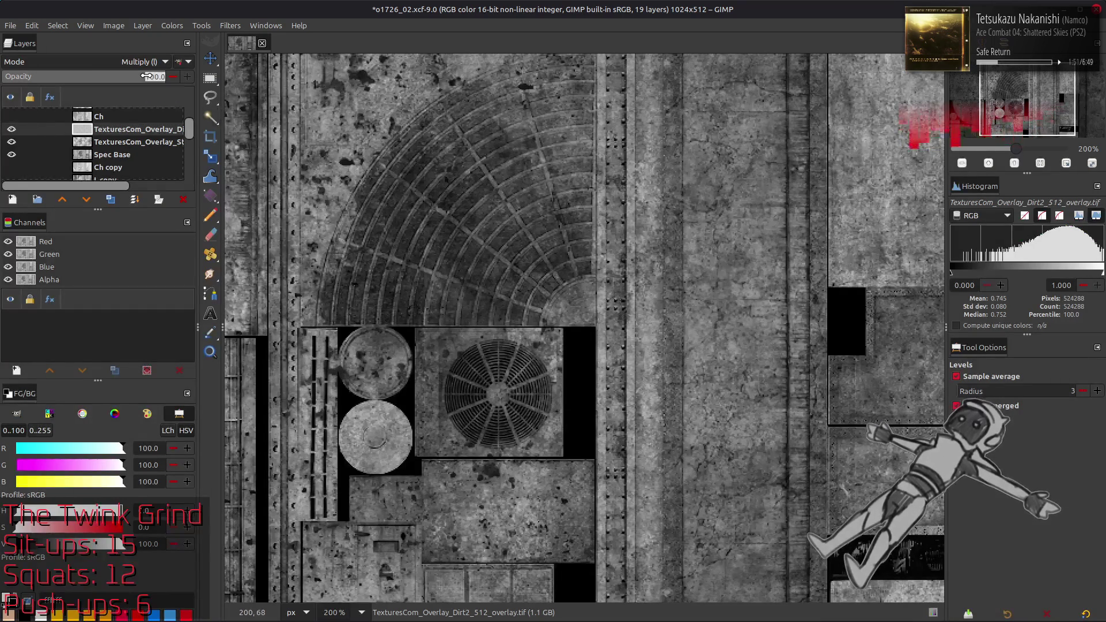
{"action": "left_click", "coordinate": [147, 76]}
{"action": "type", "text": "75"}
{"action": "key", "text": "Return"}
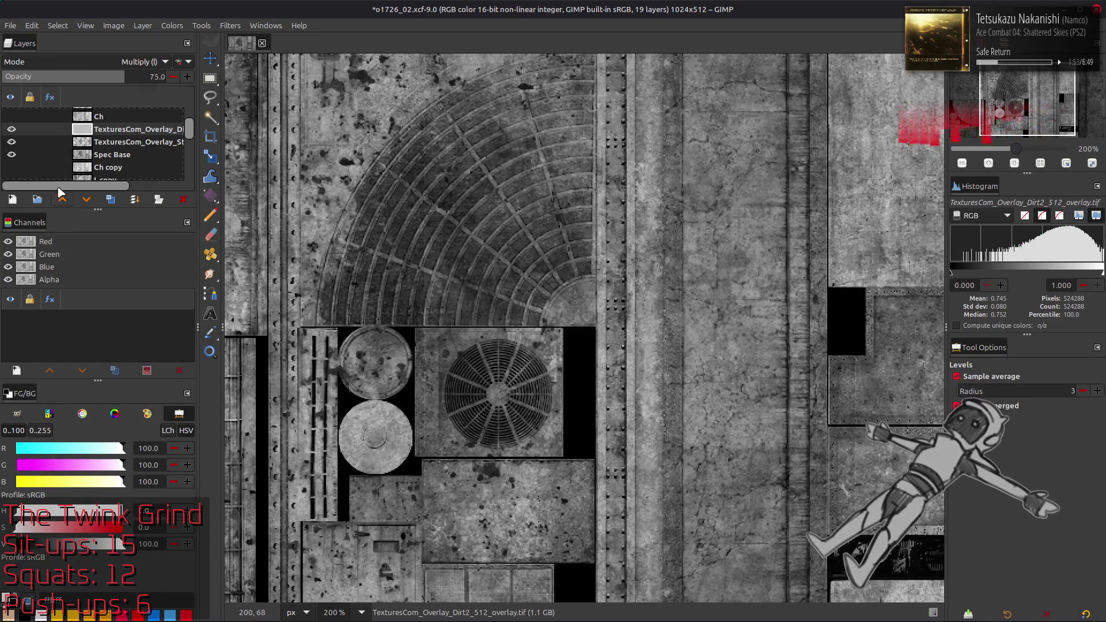
{"action": "left_click", "coordinate": [11, 129]}
{"action": "left_click", "coordinate": [12, 129]}
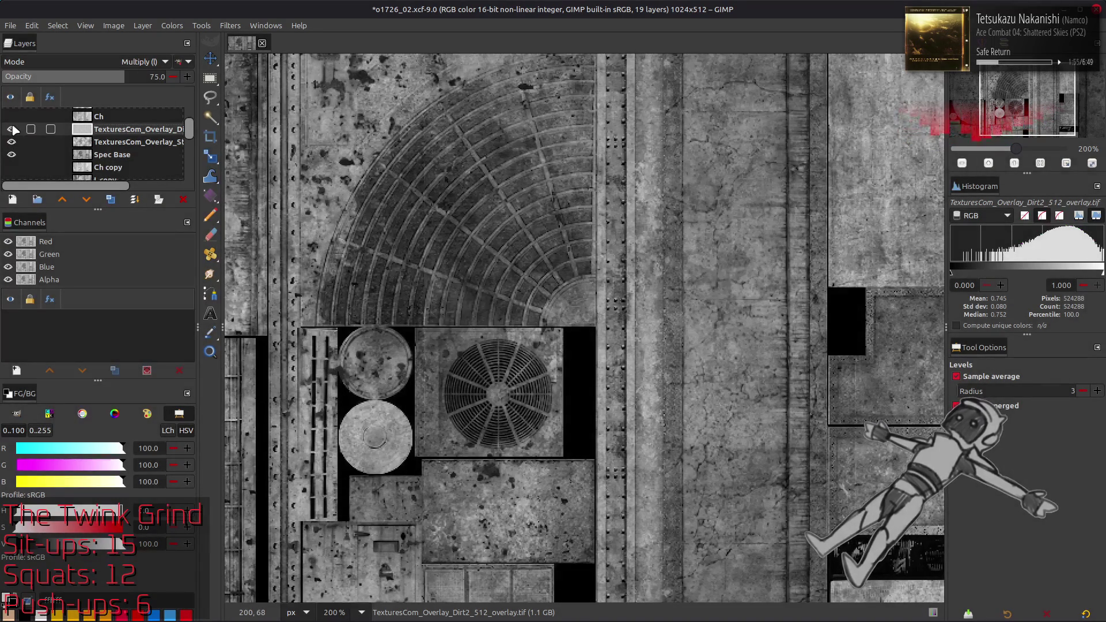
Return to 100% zoom and save the project as o1726_02.xcf
{"action": "key", "text": "1"}
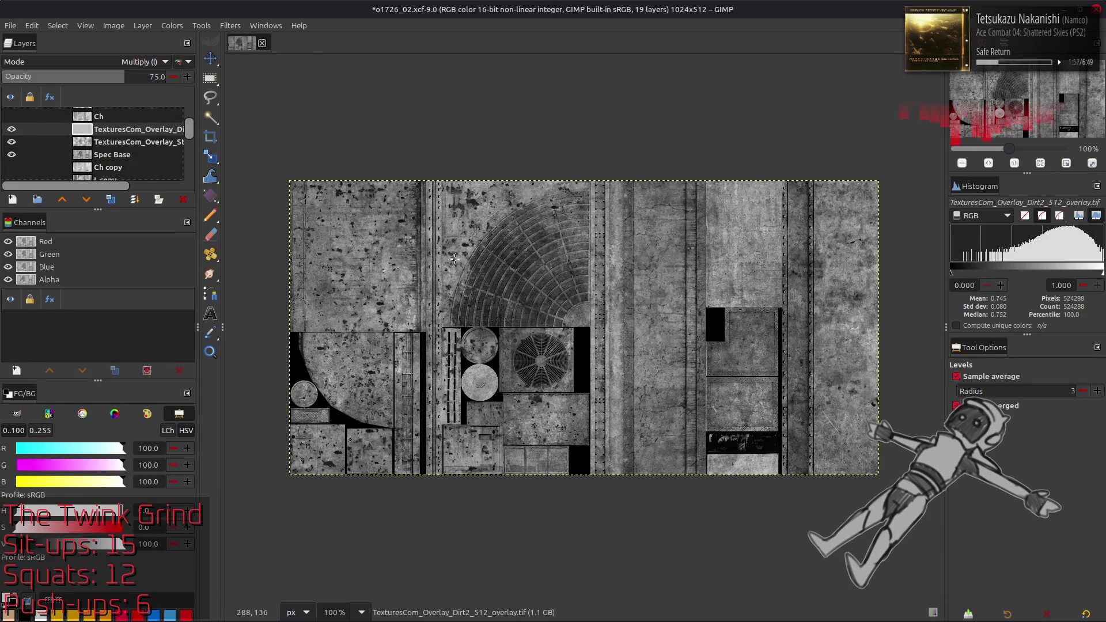
{"action": "key", "text": "m"}
{"action": "key", "text": "ctrl+s"}
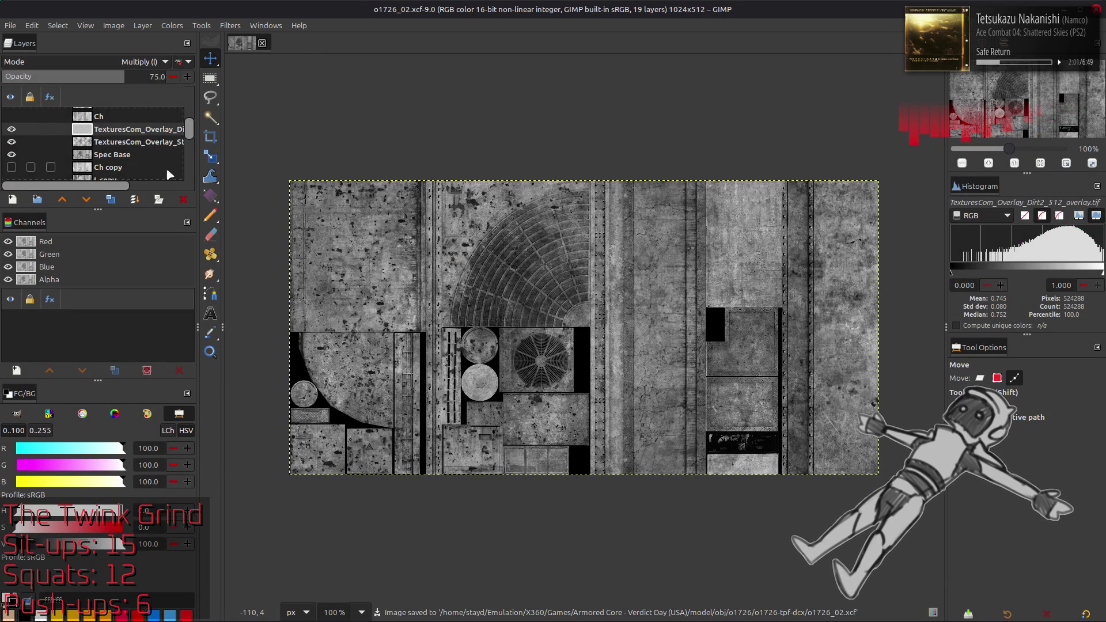
Create a Visible layer from the combined texture and auto stretch its contrast
{"action": "right_click", "coordinate": [121, 135]}
{"action": "left_click", "coordinate": [163, 223]}
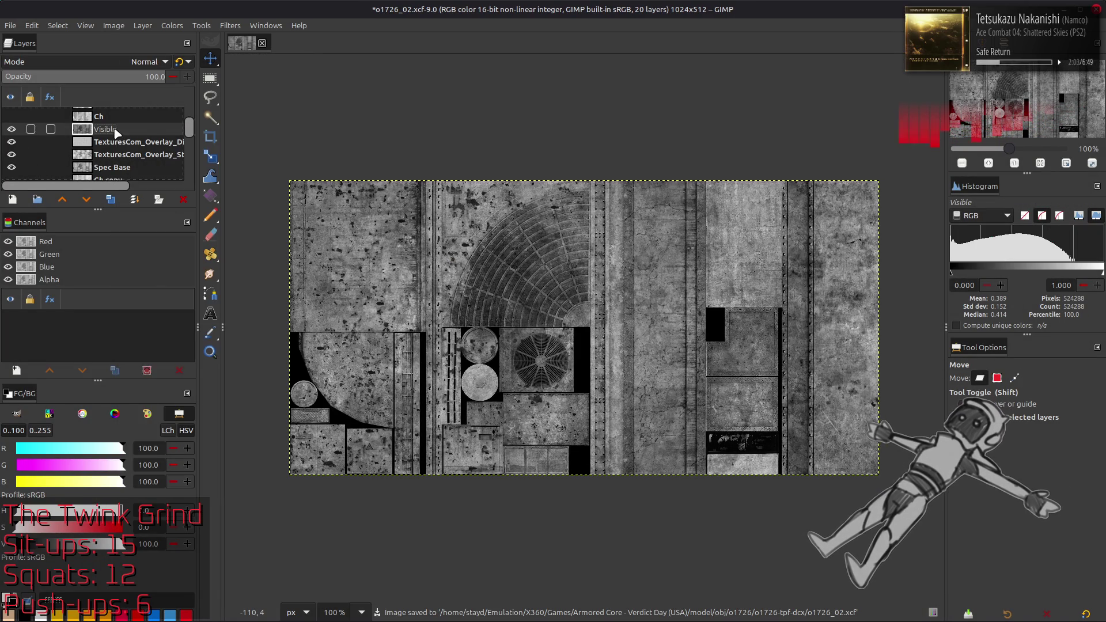
{"action": "left_click", "coordinate": [171, 26]}
{"action": "mouse_move", "coordinate": [240, 225]}
{"action": "left_click", "coordinate": [305, 251]}
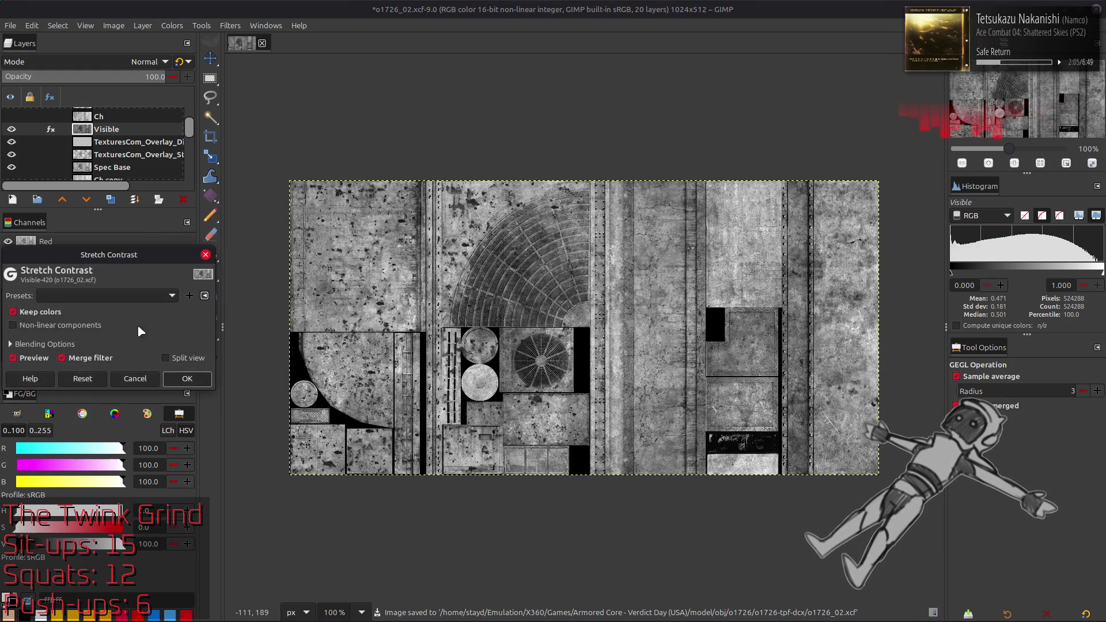
{"action": "left_click", "coordinate": [183, 378]}
Hide Visible and the layers below it, then make Visible #1 from the LeadPlate level
{"action": "mouse_move", "coordinate": [11, 142]}
{"action": "left_mouse_down"}
{"action": "mouse_move", "coordinate": [12, 151]}
{"action": "mouse_move", "coordinate": [13, 141]}
{"action": "left_mouse_up"}
{"action": "left_click", "coordinate": [11, 129]}
{"action": "scroll", "coordinate": [95, 156], "scroll_direction": "down", "scroll_amount": 3}
{"action": "left_click", "coordinate": [105, 149]}
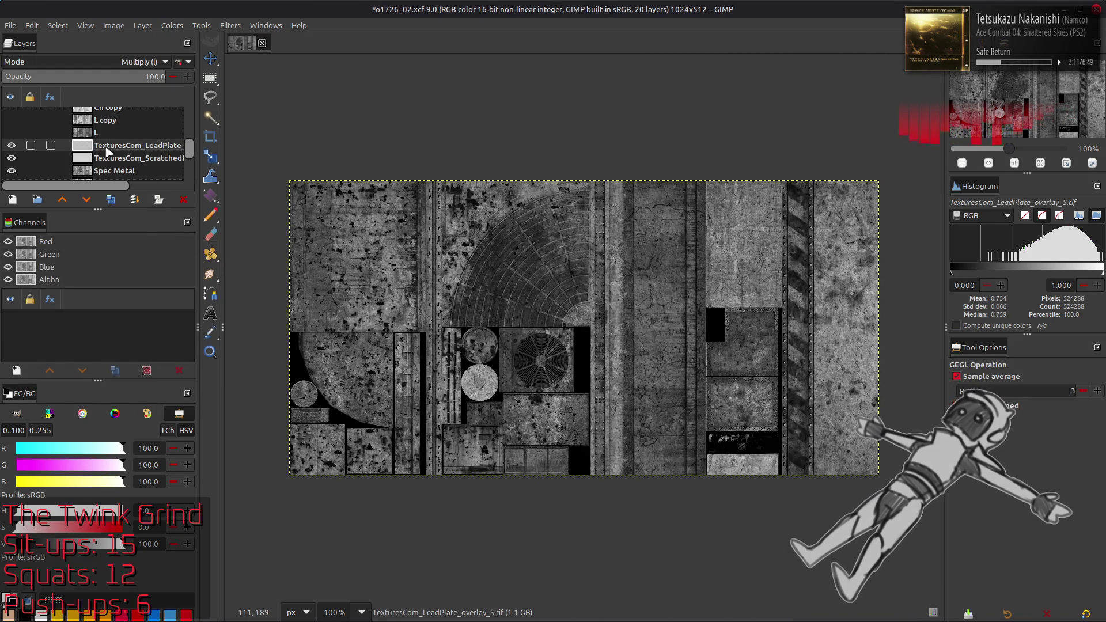
{"action": "right_click", "coordinate": [105, 149]}
{"action": "left_click", "coordinate": [162, 241]}
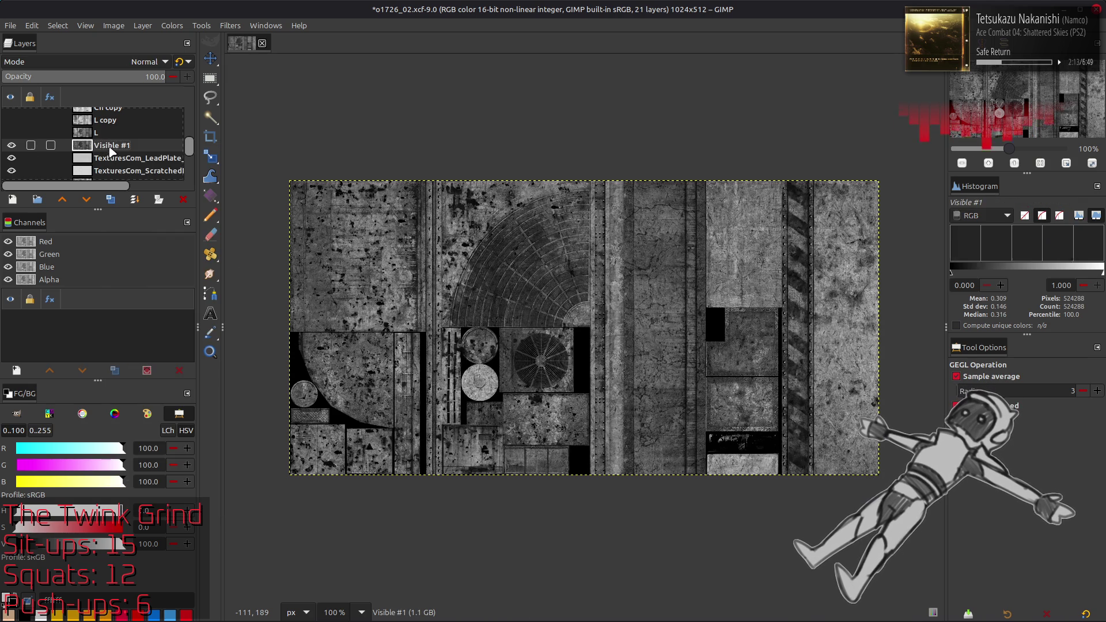
Stretch contrast on Visible #1 and drag it above the Visible layer
{"action": "left_click", "coordinate": [172, 26]}
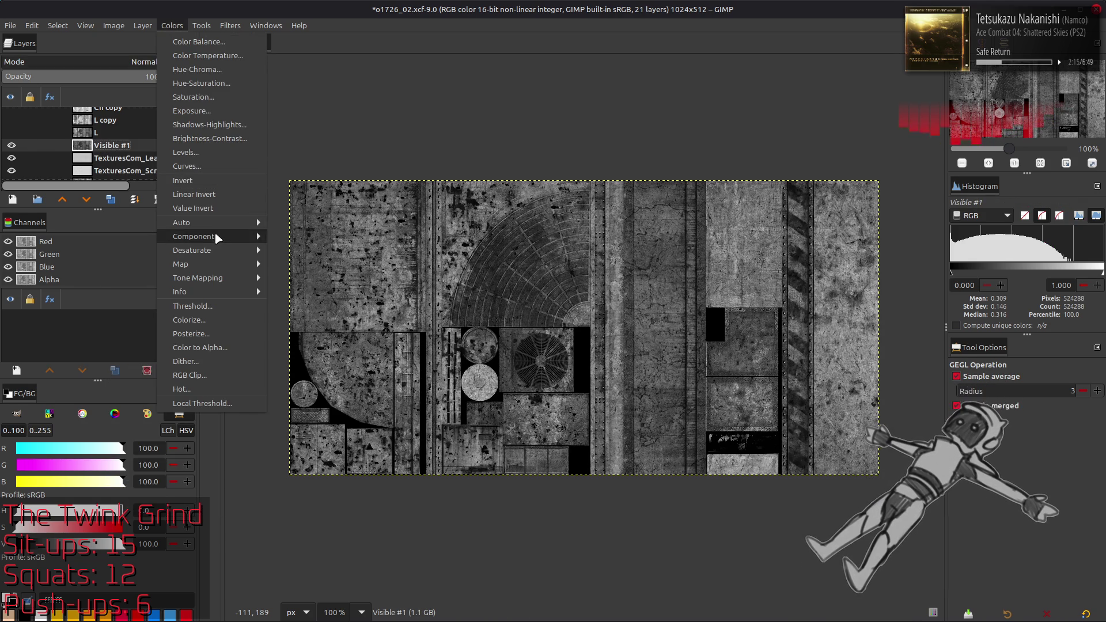
{"action": "mouse_move", "coordinate": [220, 223]}
{"action": "left_click", "coordinate": [304, 250]}
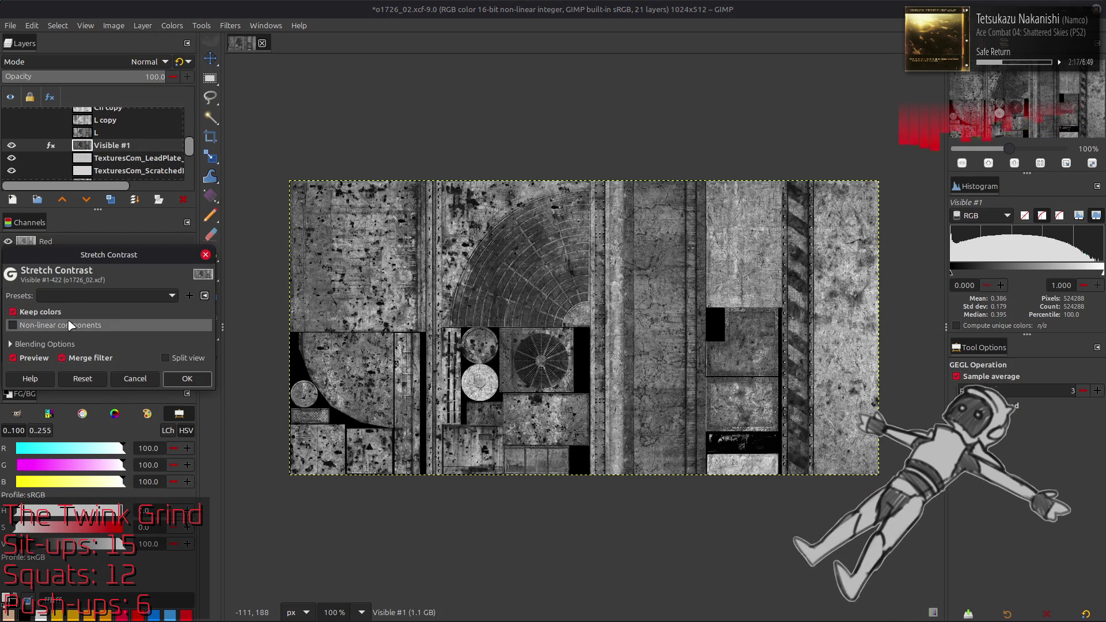
{"action": "left_click", "coordinate": [187, 379]}
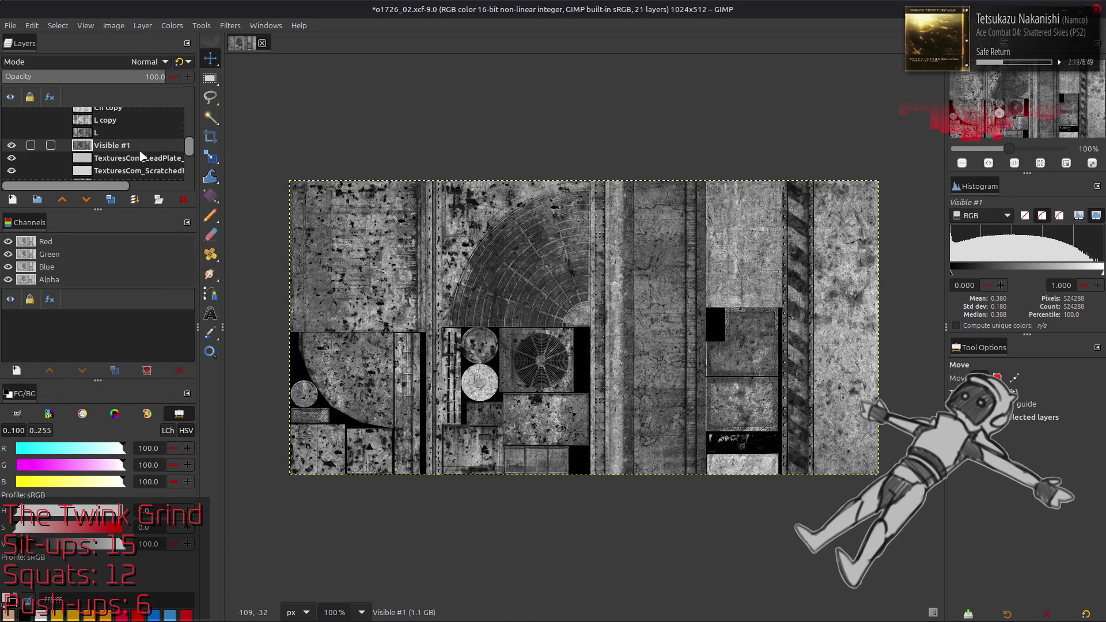
{"action": "mouse_move", "coordinate": [109, 148]}
{"action": "left_mouse_down"}
{"action": "mouse_move", "coordinate": [118, 80]}
{"action": "mouse_move", "coordinate": [118, 145]}
{"action": "mouse_move", "coordinate": [12, 140]}
{"action": "left_mouse_up"}
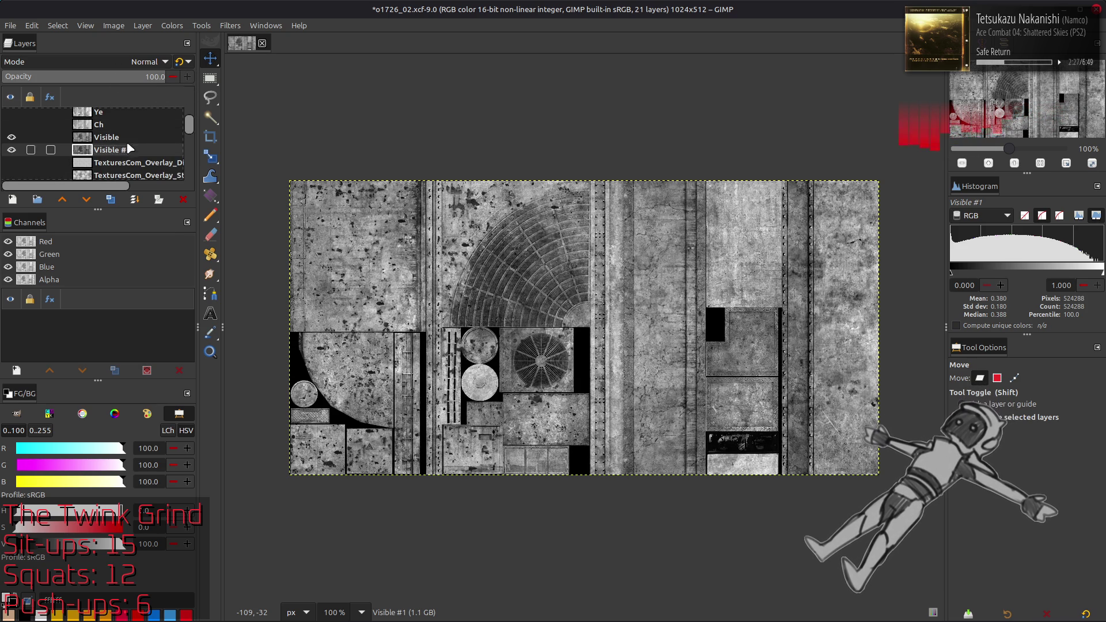
{"action": "left_click_drag", "start_coordinate": [132, 150], "coordinate": [126, 139]}
{"action": "scroll", "coordinate": [126, 139], "scroll_direction": "up", "scroll_amount": 1}
Add a layer mask to Visible #1 using the Metal Mask selection, then clear the selection
{"action": "left_click", "coordinate": [86, 113]}
{"action": "left_click", "coordinate": [11, 114]}
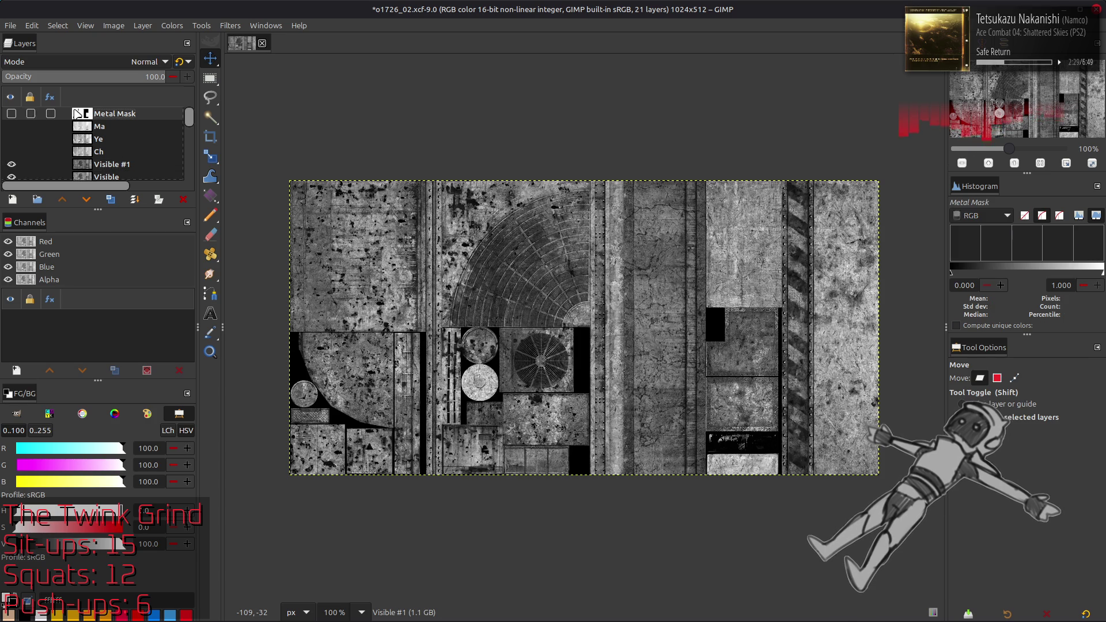
{"action": "right_click", "coordinate": [27, 257]}
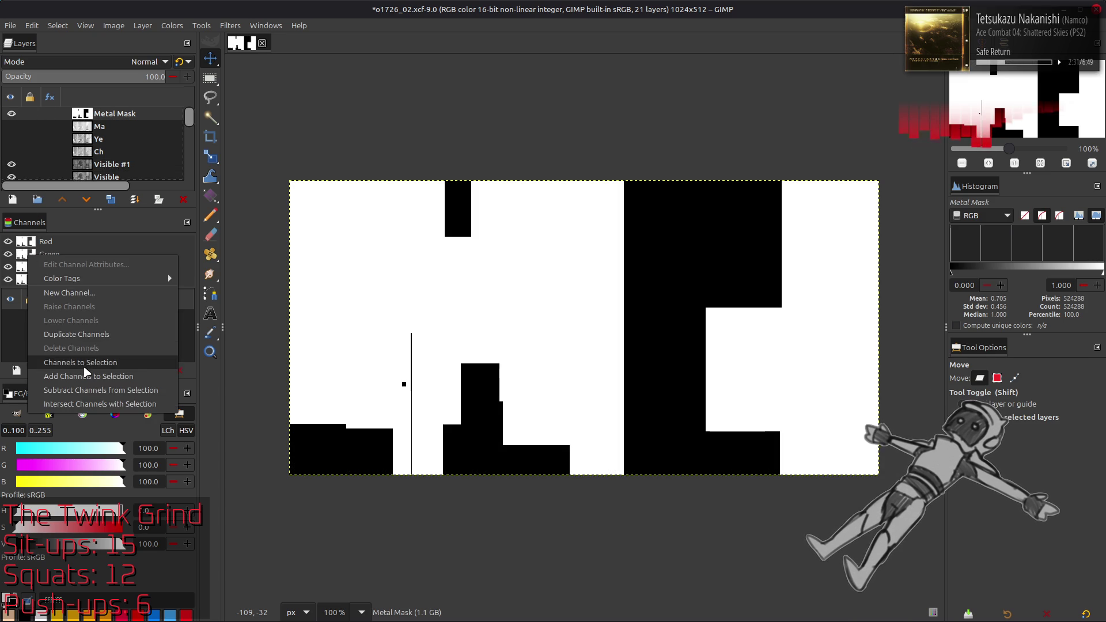
{"action": "key", "text": "Escape"}
{"action": "left_click", "coordinate": [11, 114]}
{"action": "left_click", "coordinate": [109, 164]}
{"action": "right_click", "coordinate": [109, 168]}
{"action": "left_click", "coordinate": [156, 372]}
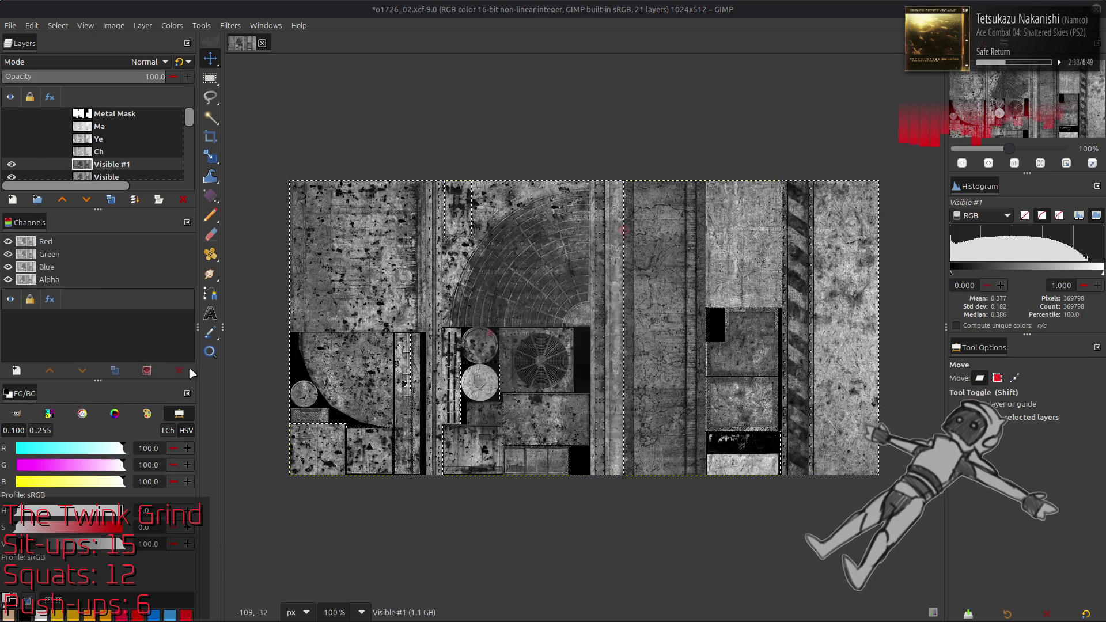
{"action": "left_click", "coordinate": [607, 426]}
{"action": "left_click", "coordinate": [58, 26]}
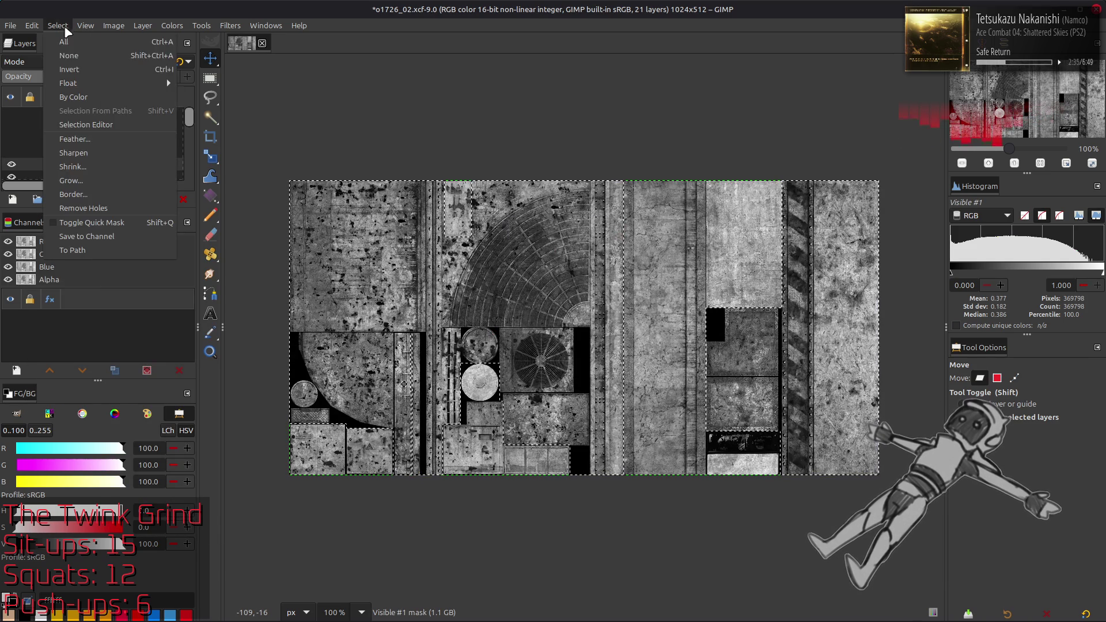
{"action": "left_click", "coordinate": [70, 55]}
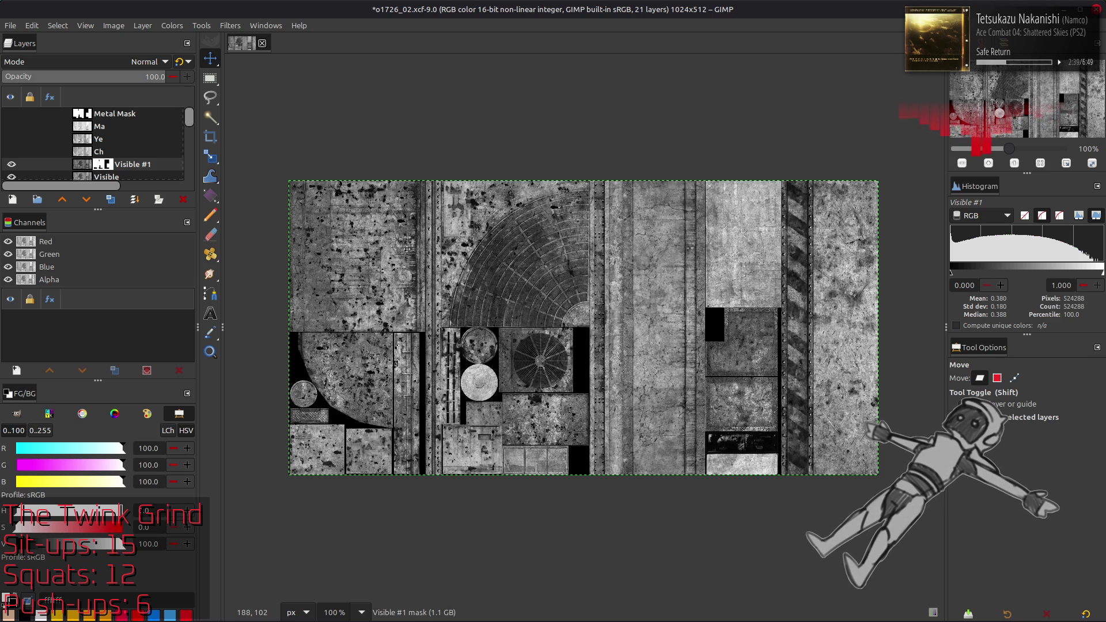
Rename the old Spec Metal layer to Spec BaseMetal
{"action": "scroll", "coordinate": [152, 144], "scroll_direction": "down", "scroll_amount": 5}
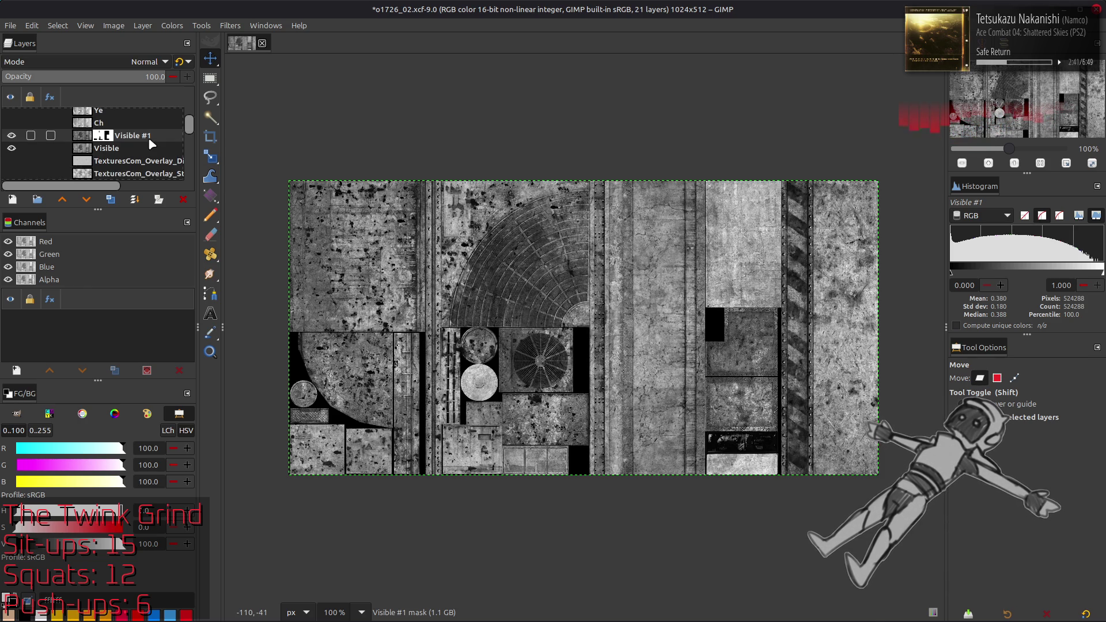
{"action": "scroll", "coordinate": [152, 144], "scroll_direction": "down", "scroll_amount": 5}
{"action": "double_click", "coordinate": [123, 161]}
{"action": "left_click", "coordinate": [21, 160]}
{"action": "type", "text": "BaseMetal"}
{"action": "key", "text": "Return"}
Rename Visible to Spec and Visible #1 to Spec Metal
{"action": "scroll", "coordinate": [109, 150], "scroll_direction": "up", "scroll_amount": 5}
{"action": "scroll", "coordinate": [110, 150], "scroll_direction": "up", "scroll_amount": 5}
{"action": "double_click", "coordinate": [132, 164]}
{"action": "type", "text": "S"}
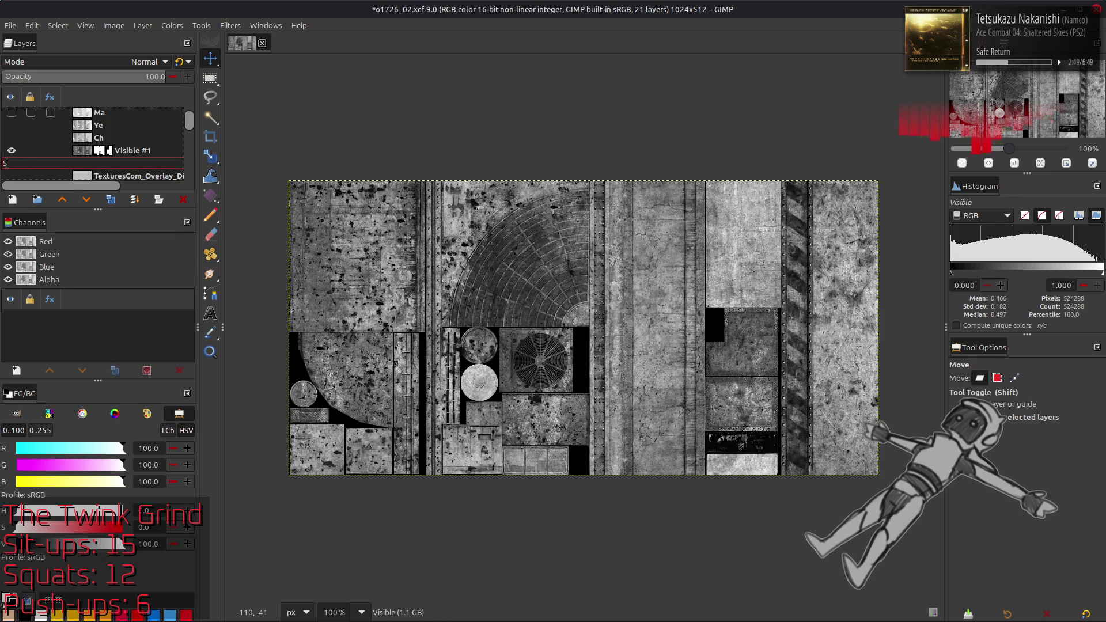
{"action": "type", "text": "pec"}
{"action": "key", "text": "Return"}
{"action": "double_click", "coordinate": [131, 151]}
{"action": "type", "text": "Sal"}
{"action": "key", "text": "Return"}
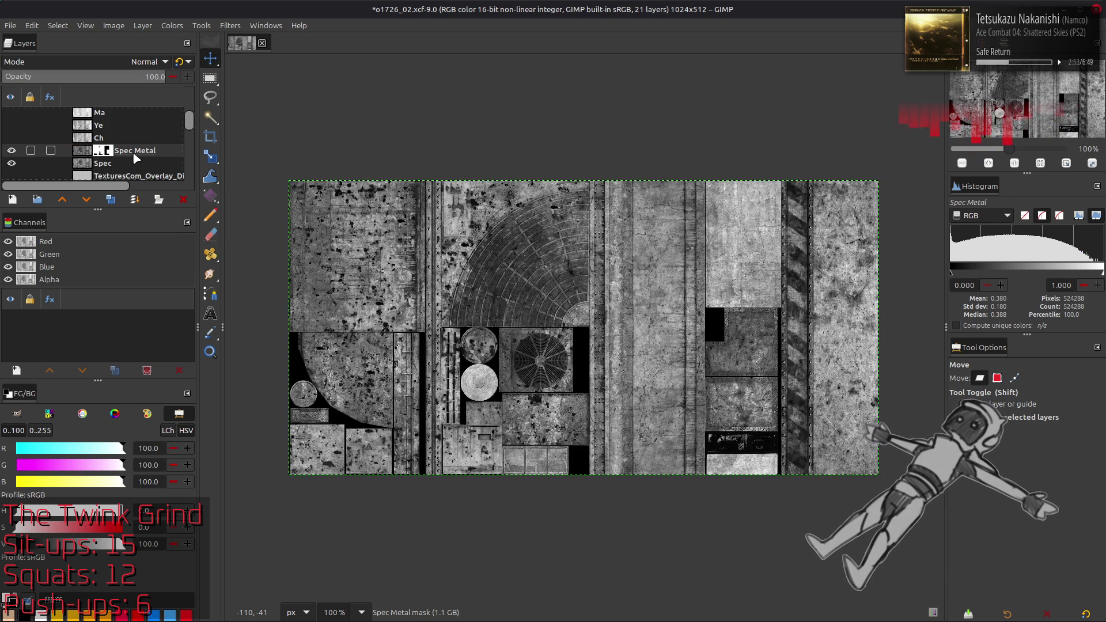
Hide the Spec layers and compare the Recolor and Clean layers
{"action": "left_click", "coordinate": [11, 151]}
{"action": "left_click", "coordinate": [11, 163]}
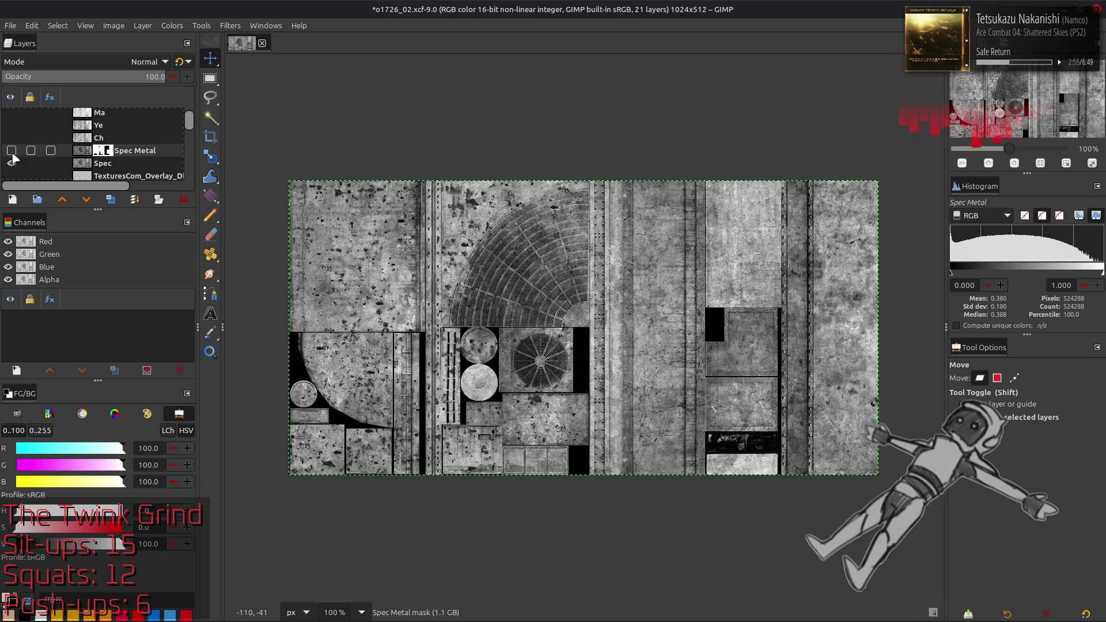
{"action": "scroll", "coordinate": [15, 167], "scroll_direction": "down", "scroll_amount": 5}
{"action": "left_click", "coordinate": [11, 151]}
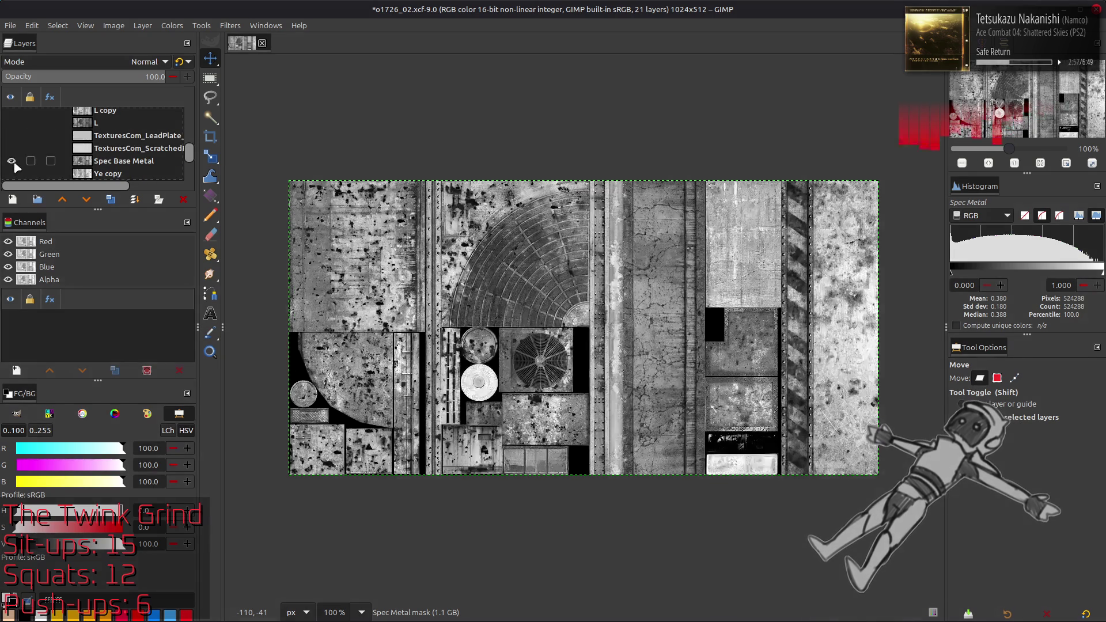
{"action": "scroll", "coordinate": [33, 156], "scroll_direction": "up", "scroll_amount": 1}
{"action": "scroll", "coordinate": [33, 155], "scroll_direction": "down", "scroll_amount": 1}
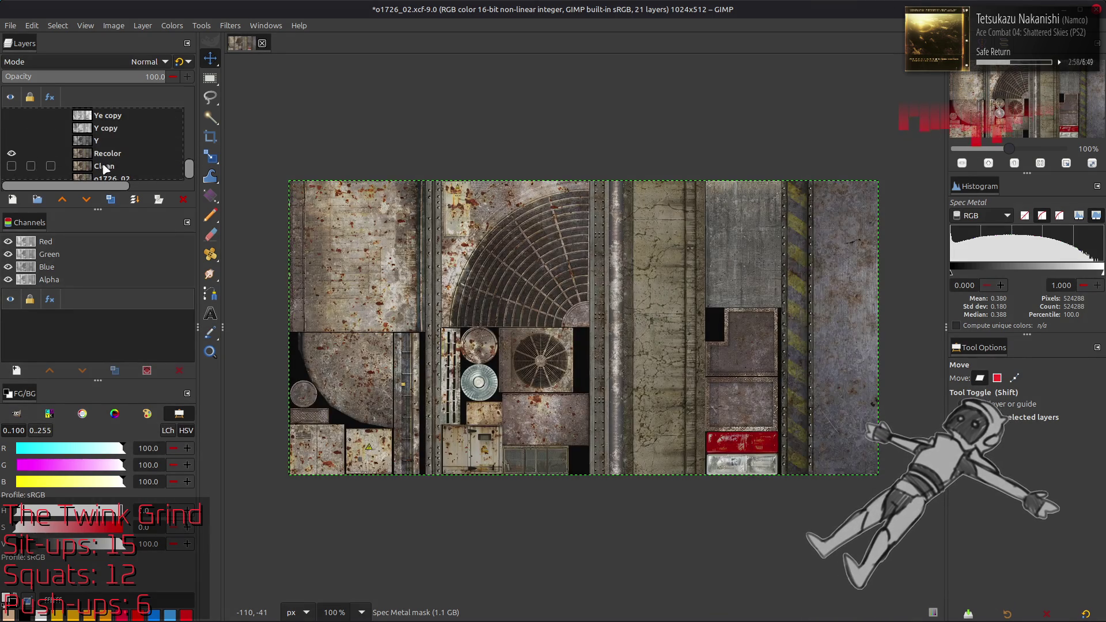
{"action": "left_click", "coordinate": [11, 166], "text": "shift"}
{"action": "left_click", "coordinate": [372, 241]}
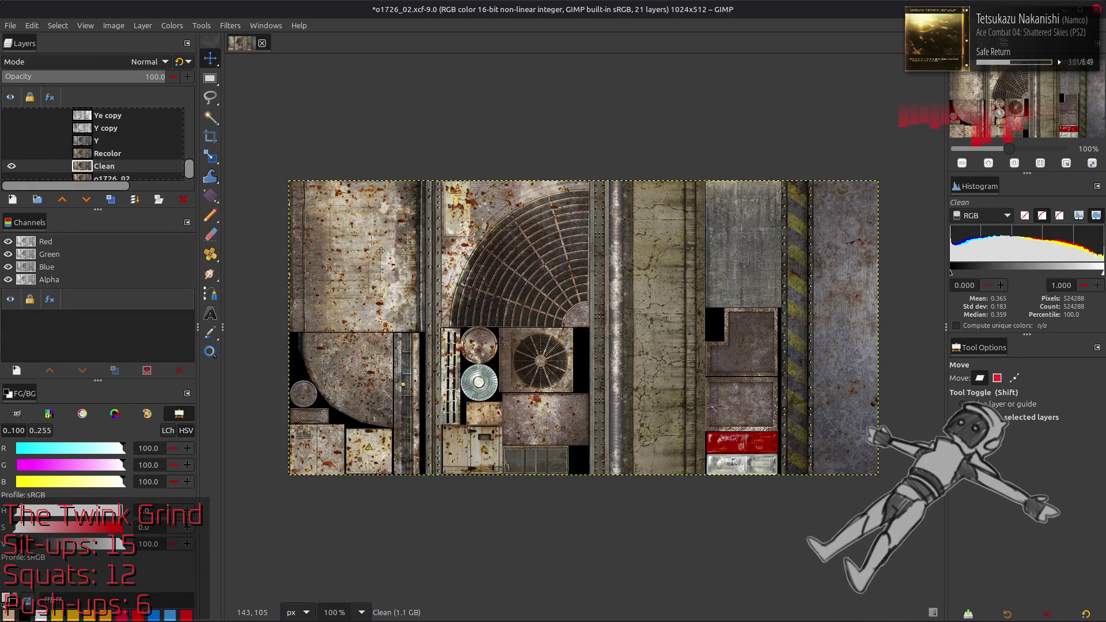
Sample several colours from the Clean texture with the Color Picker
{"action": "key", "text": "o"}
{"action": "left_click", "coordinate": [868, 348]}
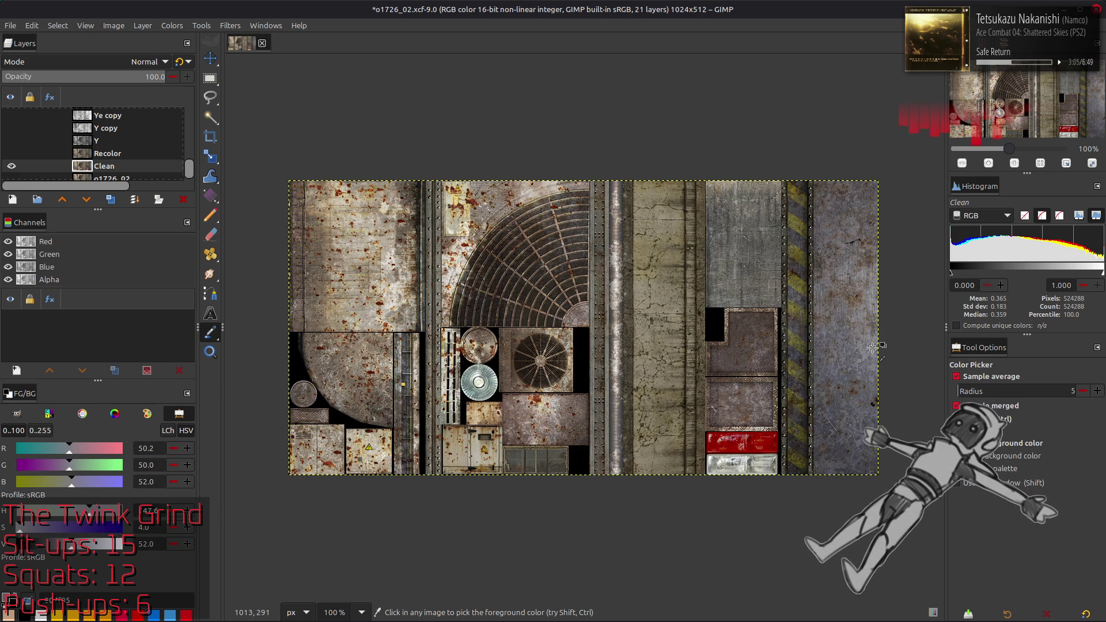
{"action": "left_click", "coordinate": [392, 245]}
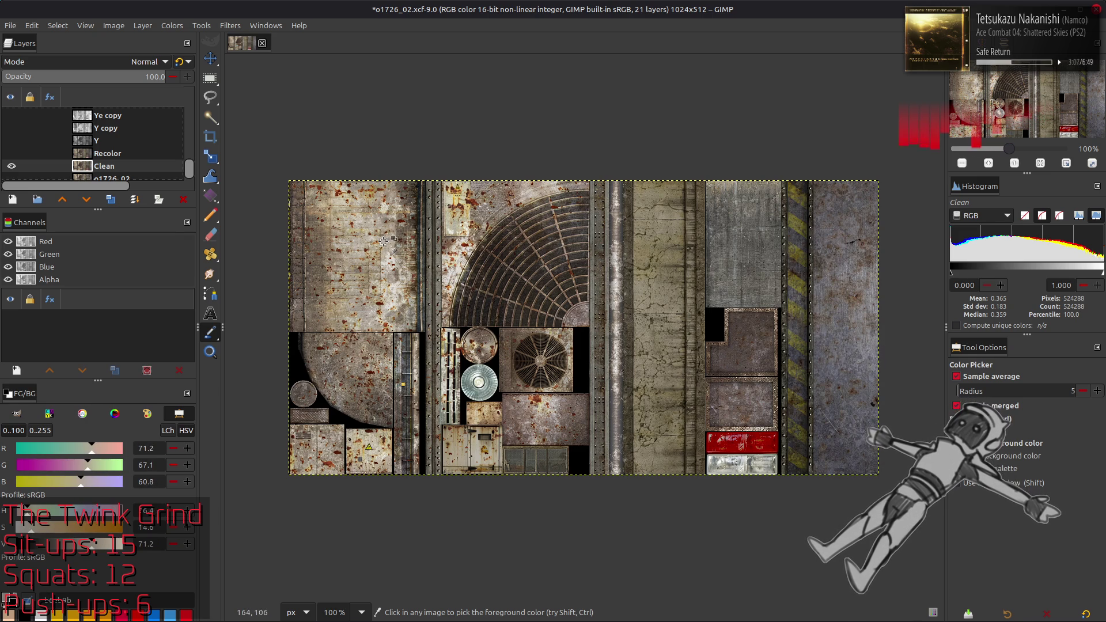
{"action": "left_click", "coordinate": [388, 261]}
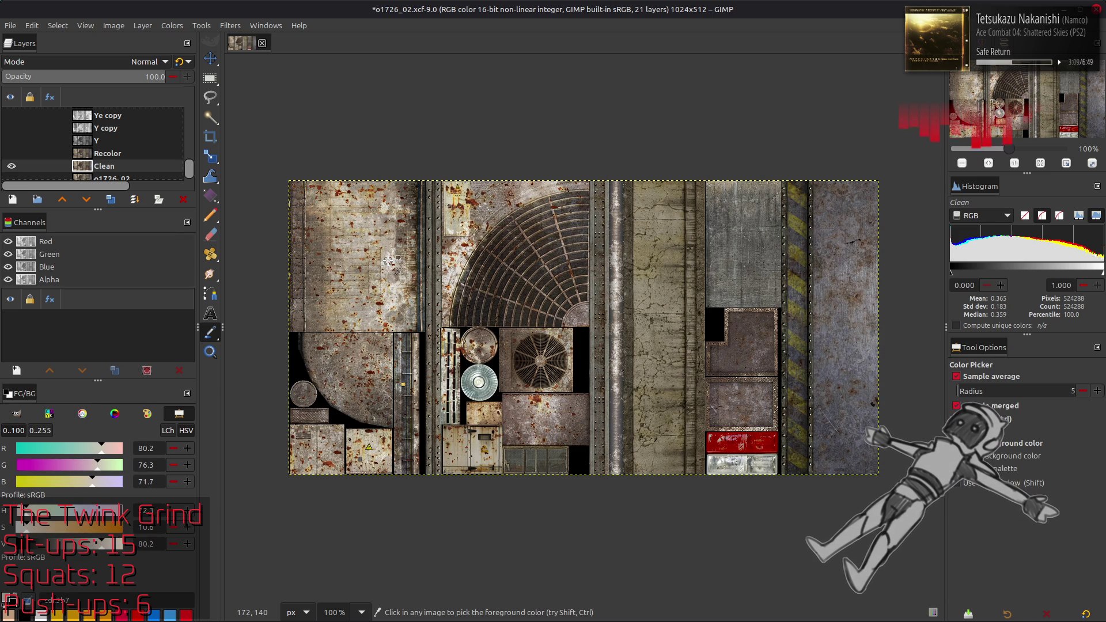
{"action": "left_click", "coordinate": [383, 264]}
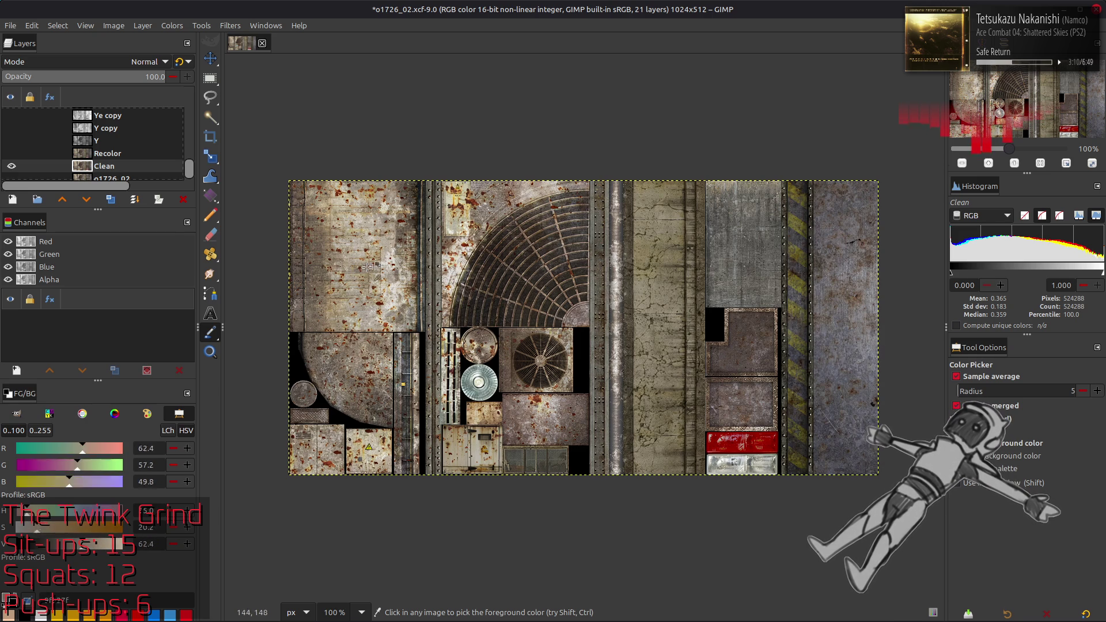
Sample from the Recolor layer, ending on light beige-grey 71.2/68.8/64.7
{"action": "left_click", "coordinate": [11, 153]}
{"action": "left_click", "coordinate": [11, 166]}
{"action": "left_click", "coordinate": [108, 154]}
{"action": "left_click", "coordinate": [872, 314]}
{"action": "left_click", "coordinate": [872, 314]}
{"action": "left_click", "coordinate": [424, 266]}
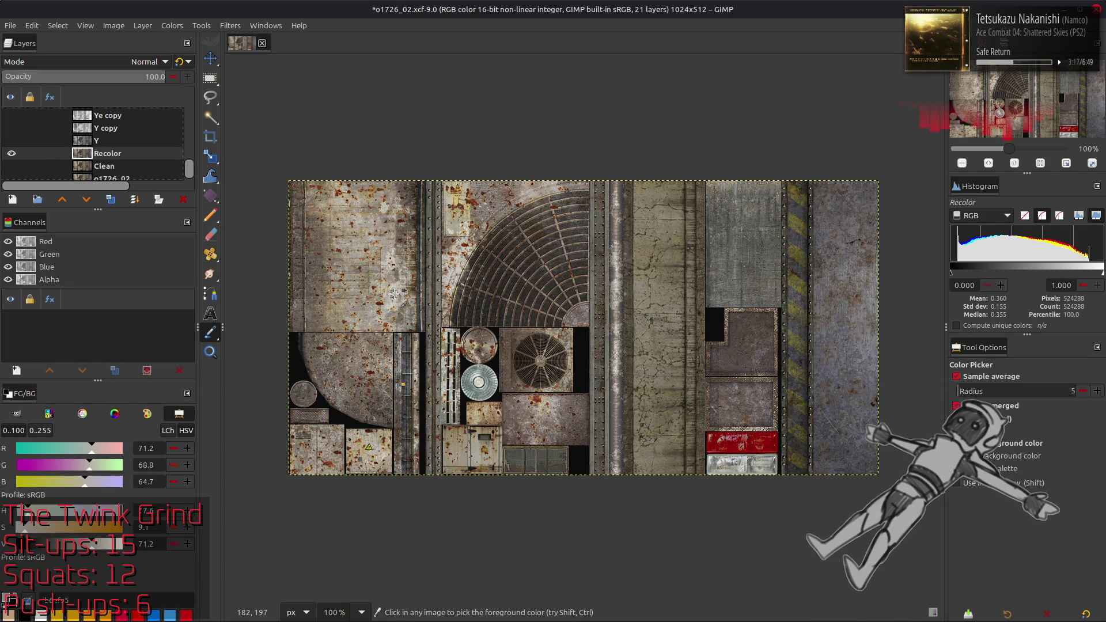
Hide the Recolor layer so every layer is hidden
{"action": "key", "text": "m"}
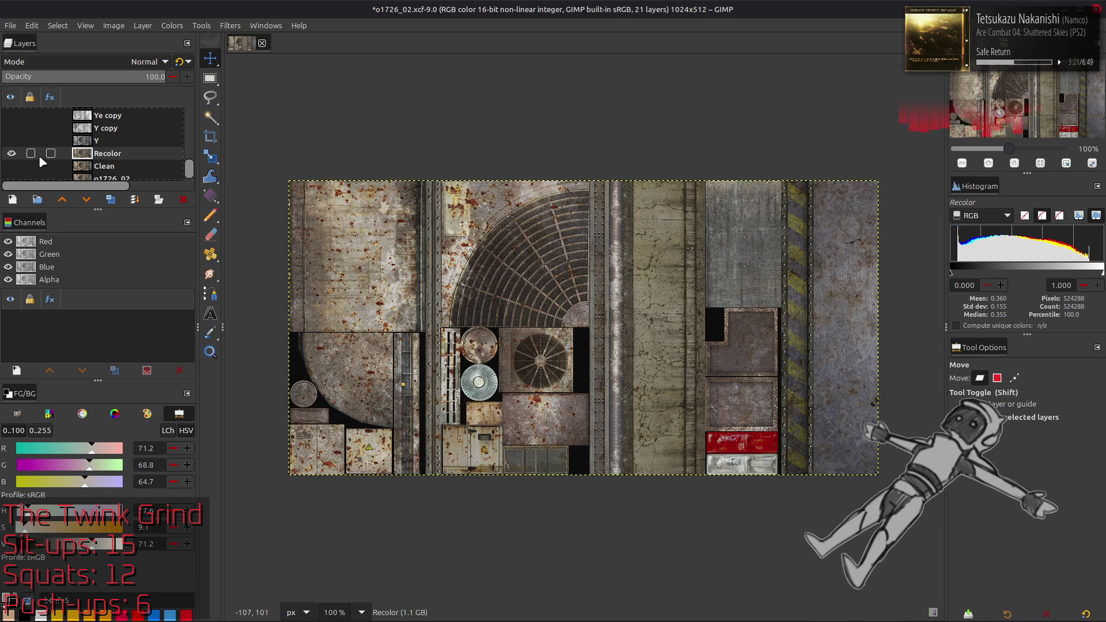
{"action": "left_click", "coordinate": [11, 154]}
{"action": "scroll", "coordinate": [22, 152], "scroll_direction": "up", "scroll_amount": 5}
{"action": "scroll", "coordinate": [24, 154], "scroll_direction": "up", "scroll_amount": 5}
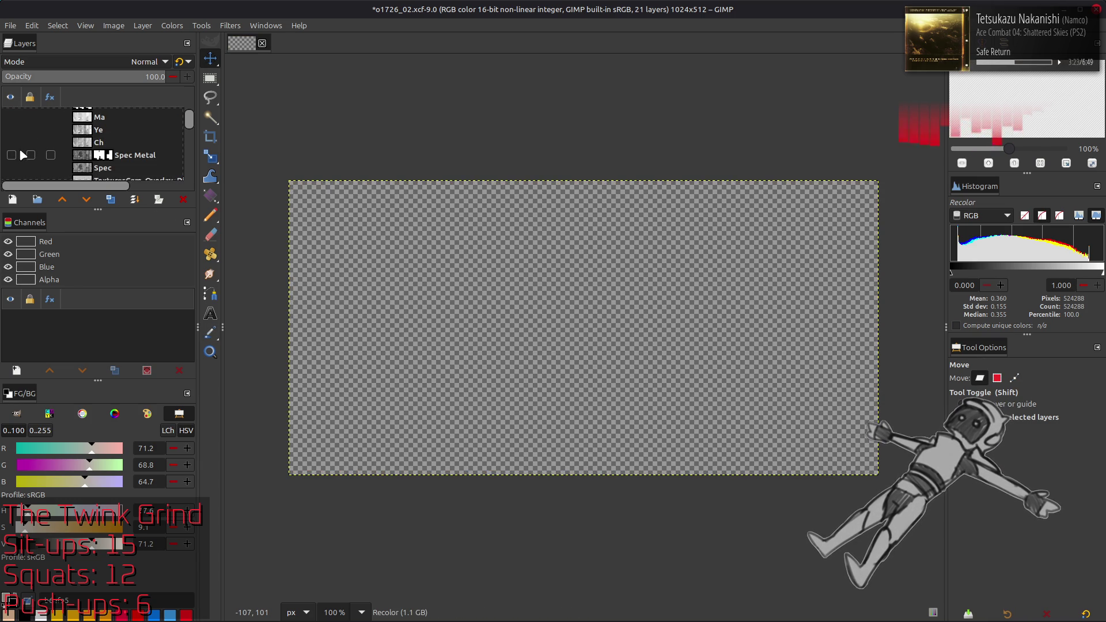
Show Spec and Spec Metal, compare Spec Metal on and off, then select Spec
{"action": "left_click", "coordinate": [11, 168]}
{"action": "left_click", "coordinate": [11, 155]}
{"action": "left_click", "coordinate": [10, 156]}
{"action": "left_click", "coordinate": [10, 156]}
{"action": "left_click", "coordinate": [9, 155]}
{"action": "left_click", "coordinate": [9, 156]}
{"action": "left_click", "coordinate": [9, 156]}
{"action": "left_click", "coordinate": [9, 156]}
{"action": "left_click", "coordinate": [9, 155]}
{"action": "left_click", "coordinate": [9, 155]}
{"action": "left_click", "coordinate": [9, 156]}
{"action": "left_click", "coordinate": [10, 155]}
{"action": "left_click", "coordinate": [9, 156]}
{"action": "left_click", "coordinate": [10, 156]}
{"action": "left_click", "coordinate": [84, 168]}
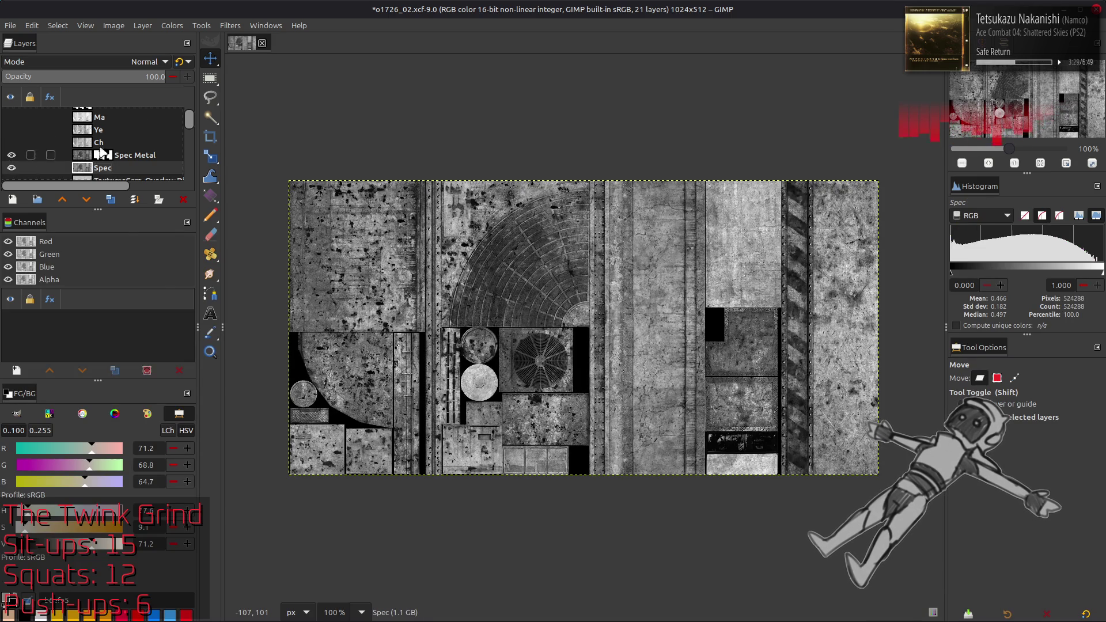
In Levels for Spec, cap red output at 20 and green output at 24.8
{"action": "left_click", "coordinate": [171, 26]}
{"action": "left_click", "coordinate": [185, 152]}
{"action": "left_click", "coordinate": [67, 283]}
{"action": "left_click", "coordinate": [86, 298]}
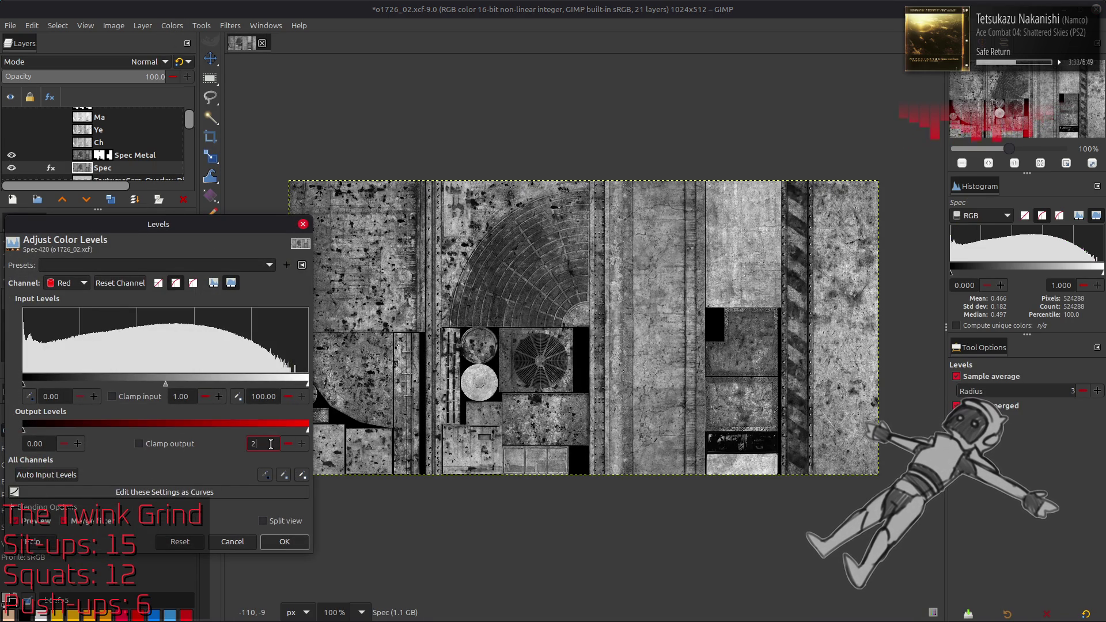
{"action": "type", "text": "0"}
{"action": "key", "text": "Return"}
{"action": "left_click", "coordinate": [83, 284]}
{"action": "left_click", "coordinate": [84, 296]}
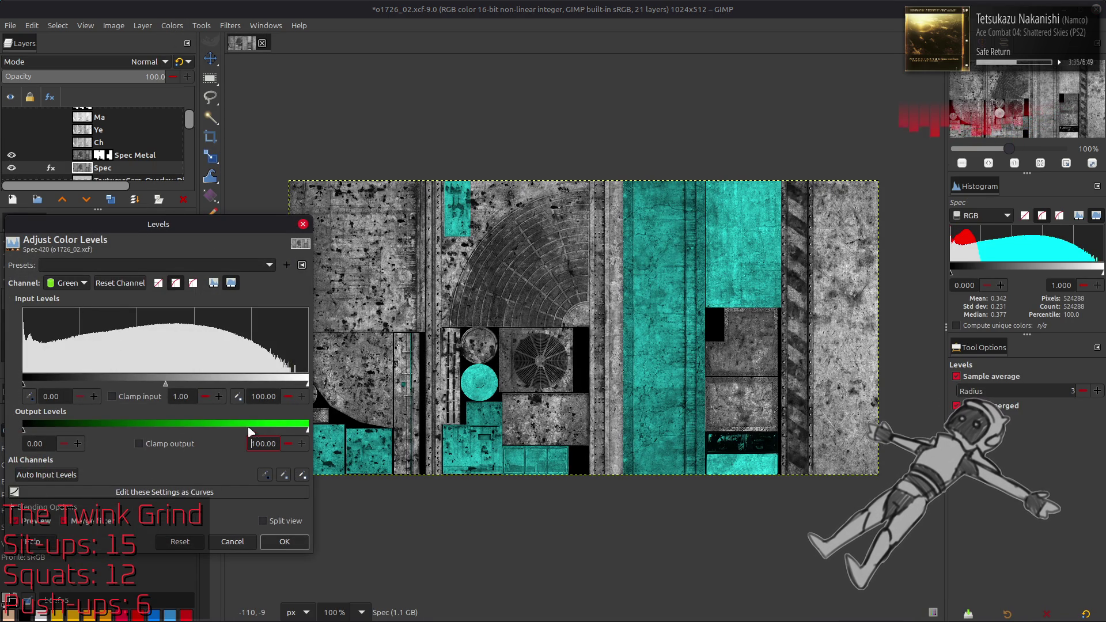
{"action": "type", "text": "24"}
{"action": "key", "text": "Return"}
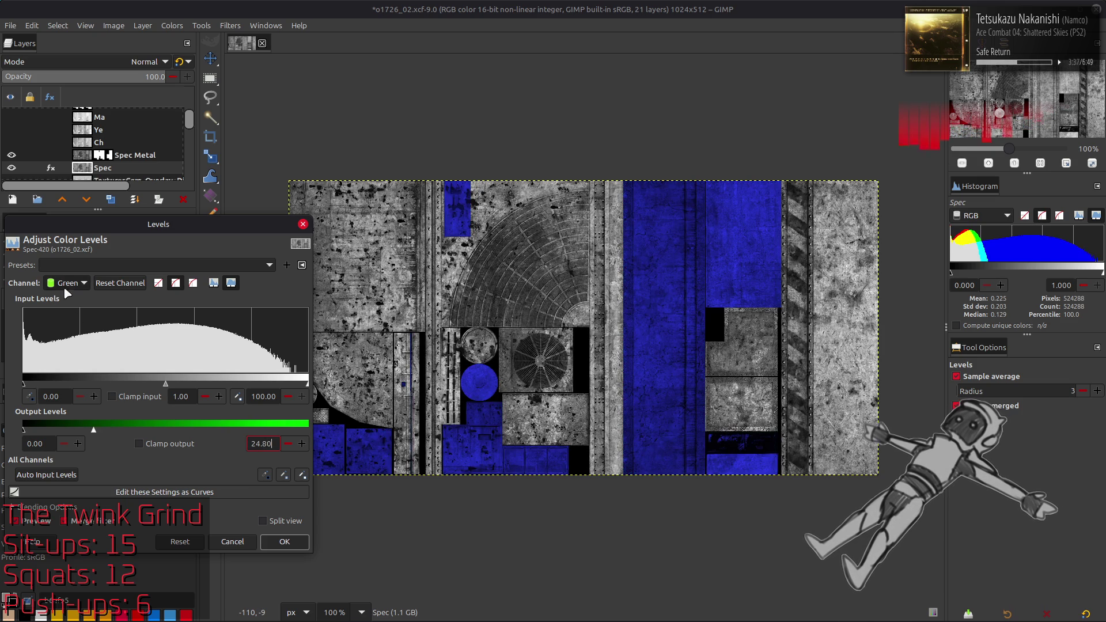
Fix the blue output low and high at 50 and apply the Levels change
{"action": "left_click", "coordinate": [82, 283]}
{"action": "left_click", "coordinate": [84, 297]}
{"action": "triple_click", "coordinate": [35, 443]}
{"action": "type", "text": "50"}
{"action": "triple_click", "coordinate": [264, 444]}
{"action": "type", "text": "50"}
{"action": "key", "text": "Return"}
{"action": "left_click", "coordinate": [285, 542]}
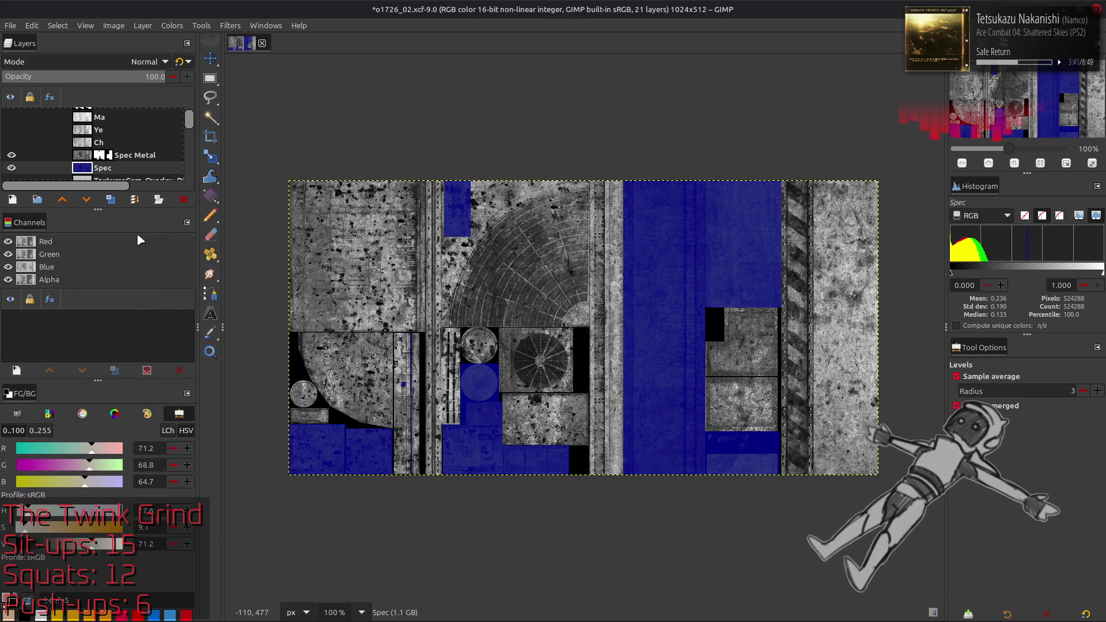
{"action": "left_click", "coordinate": [92, 156]}
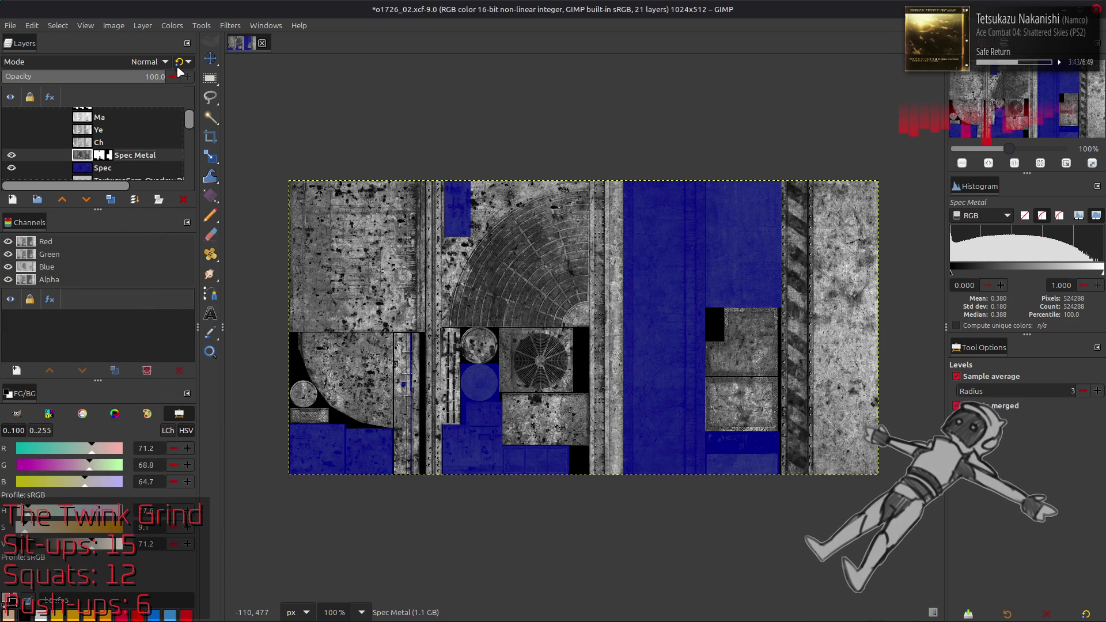
Open Levels on Spec Metal and cap red output high at 40 and green output high at 50
{"action": "left_click", "coordinate": [172, 27]}
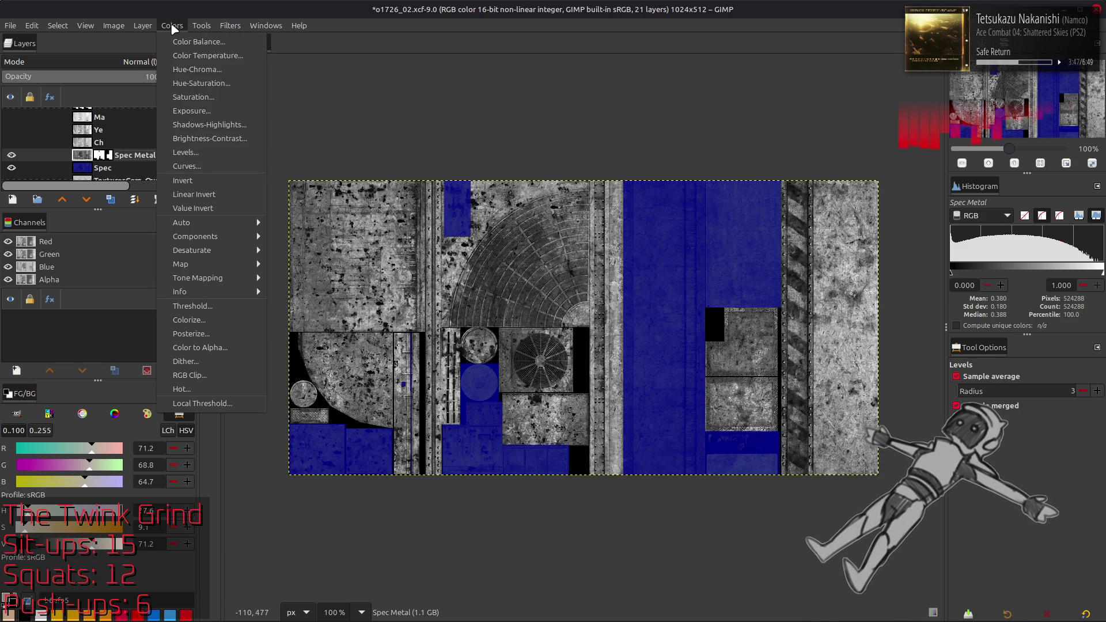
{"action": "left_click", "coordinate": [191, 152]}
{"action": "scroll", "coordinate": [78, 282], "scroll_direction": "down", "scroll_amount": 1}
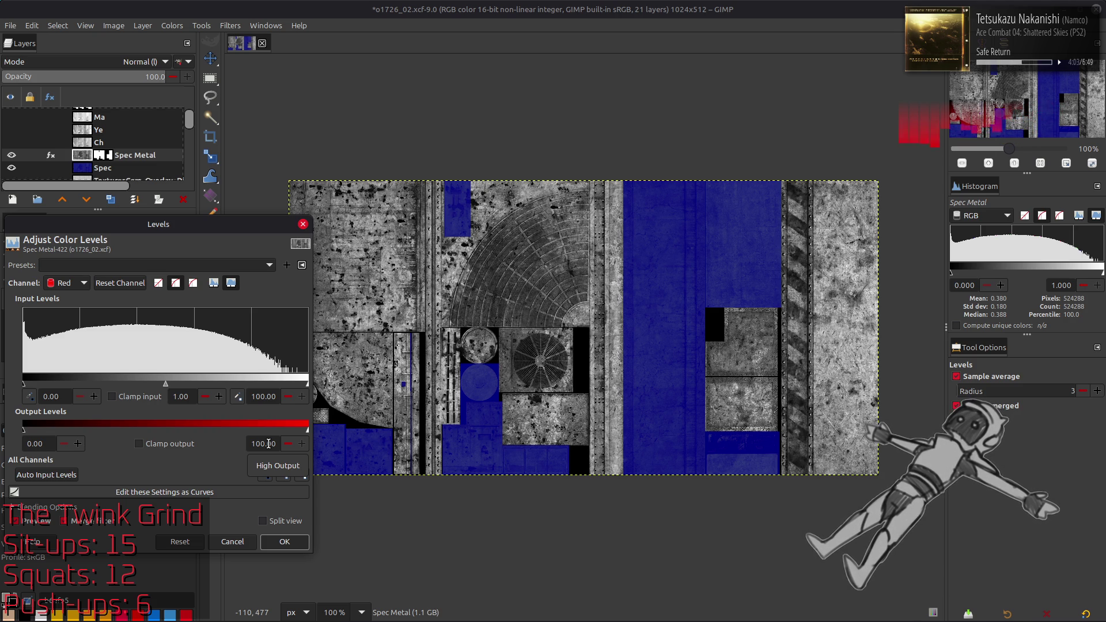
{"action": "left_click", "coordinate": [268, 444]}
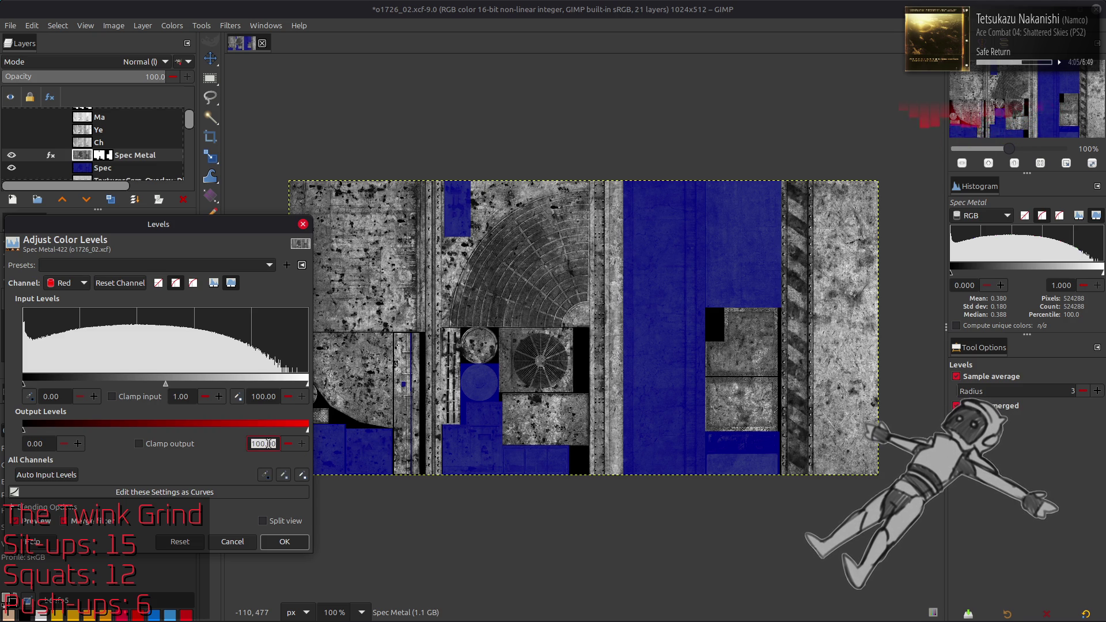
{"action": "type", "text": "4"}
{"action": "key", "text": "Return"}
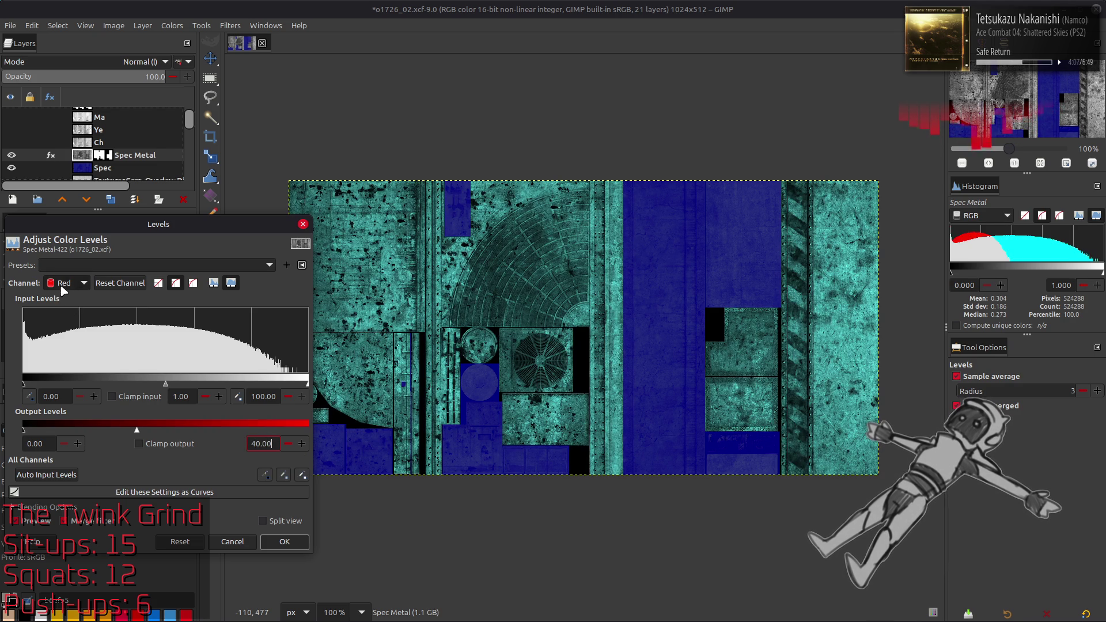
{"action": "scroll", "coordinate": [68, 282], "scroll_direction": "down", "scroll_amount": 1}
{"action": "type", "text": "5"}
{"action": "key", "text": "Return"}
Set blue output low and high to 50, apply the Levels, and select the Spec layer
{"action": "scroll", "coordinate": [68, 283], "scroll_direction": "down", "scroll_amount": 1}
{"action": "triple_click", "coordinate": [49, 444]}
{"action": "type", "text": "50"}
{"action": "key", "text": "Return"}
{"action": "triple_click", "coordinate": [257, 444]}
{"action": "type", "text": "50.00"}
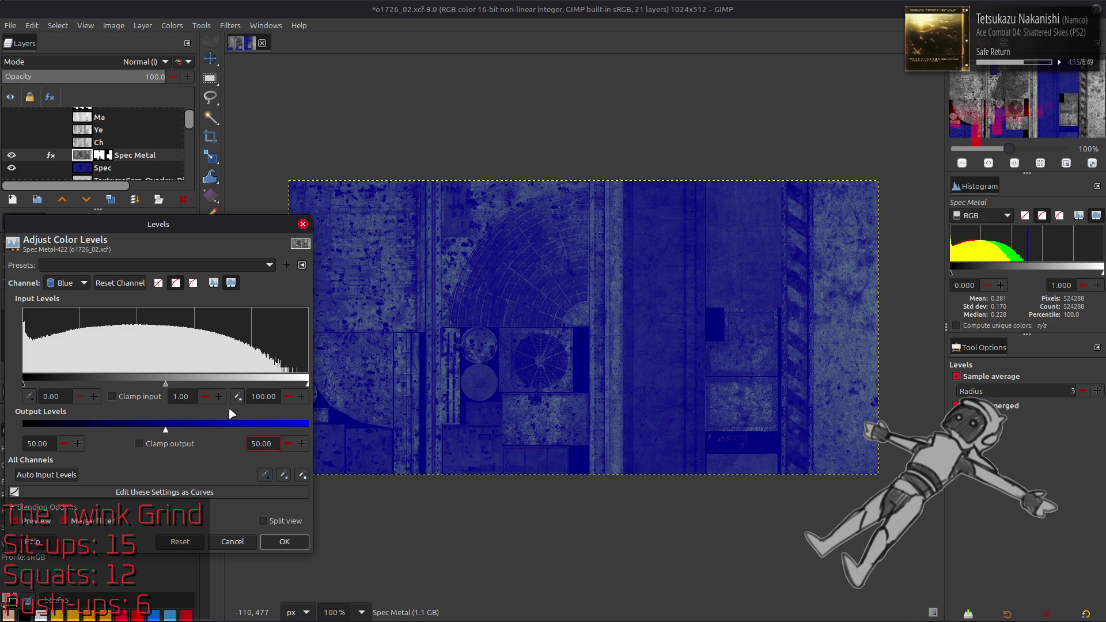
{"action": "scroll", "coordinate": [71, 282], "scroll_direction": "up", "scroll_amount": 1}
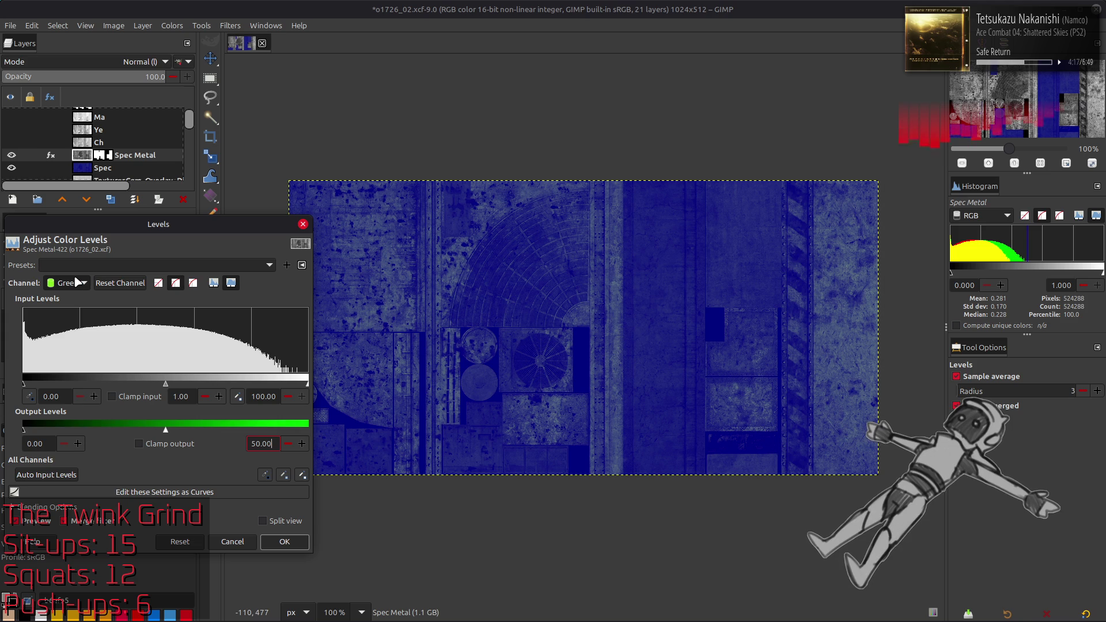
{"action": "scroll", "coordinate": [77, 282], "scroll_direction": "up", "scroll_amount": 1}
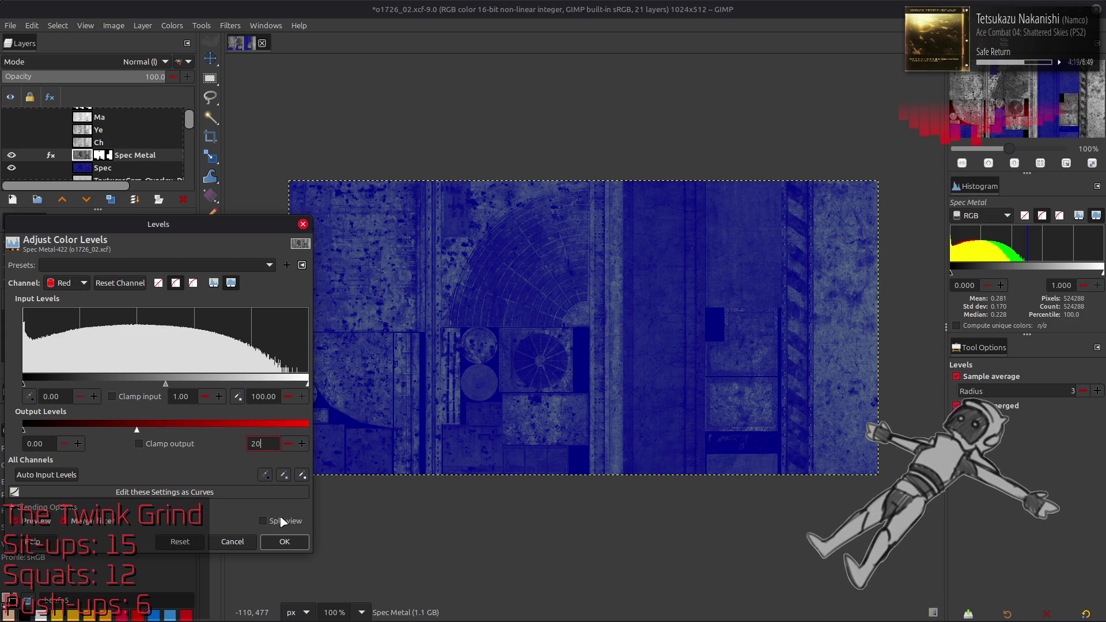
{"action": "left_click", "coordinate": [284, 542]}
{"action": "left_click", "coordinate": [91, 170]}
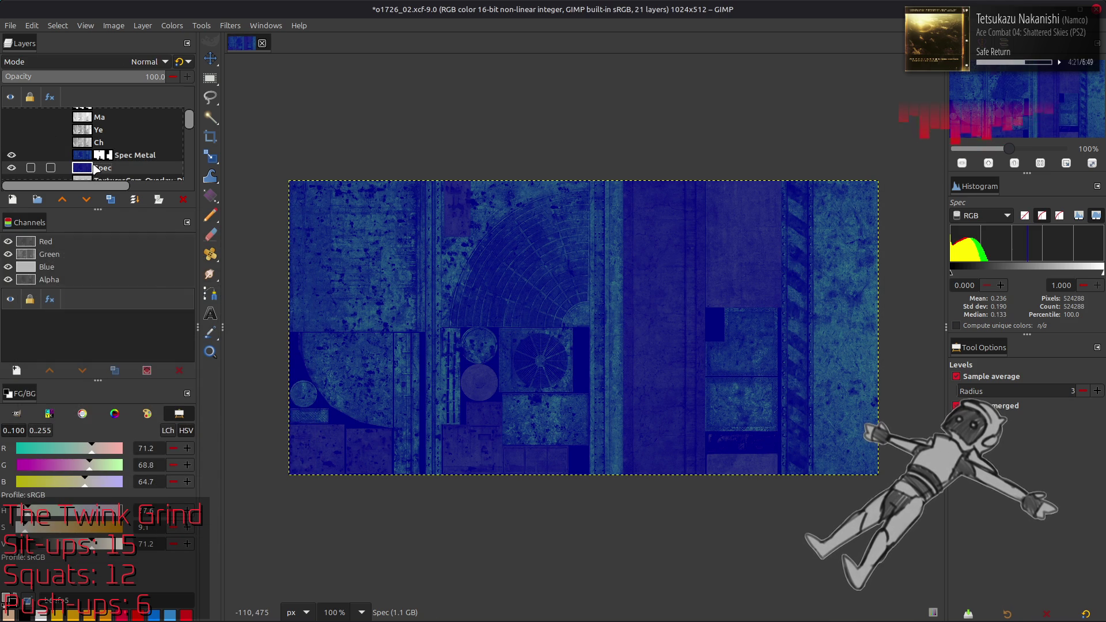
Apply Levels to the Spec layer with red input maximum 5, tinting its panels purple
{"action": "left_click", "coordinate": [172, 25]}
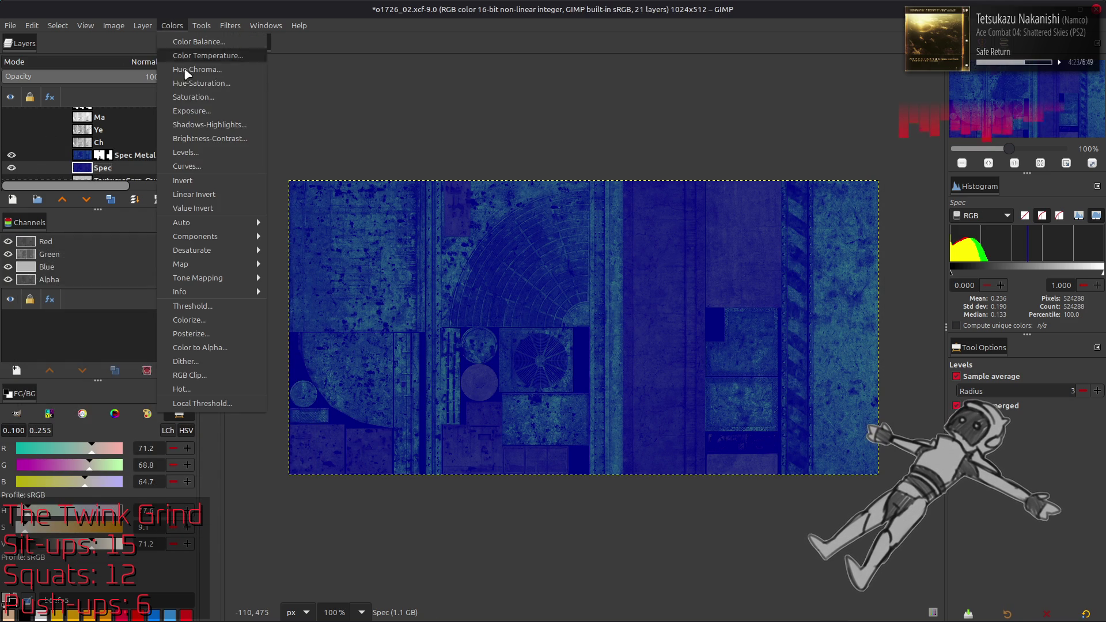
{"action": "left_click", "coordinate": [185, 149]}
{"action": "scroll", "coordinate": [70, 287], "scroll_direction": "down", "scroll_amount": 1}
{"action": "triple_click", "coordinate": [263, 398]}
{"action": "type", "text": "50"}
{"action": "left_click", "coordinate": [285, 541]}
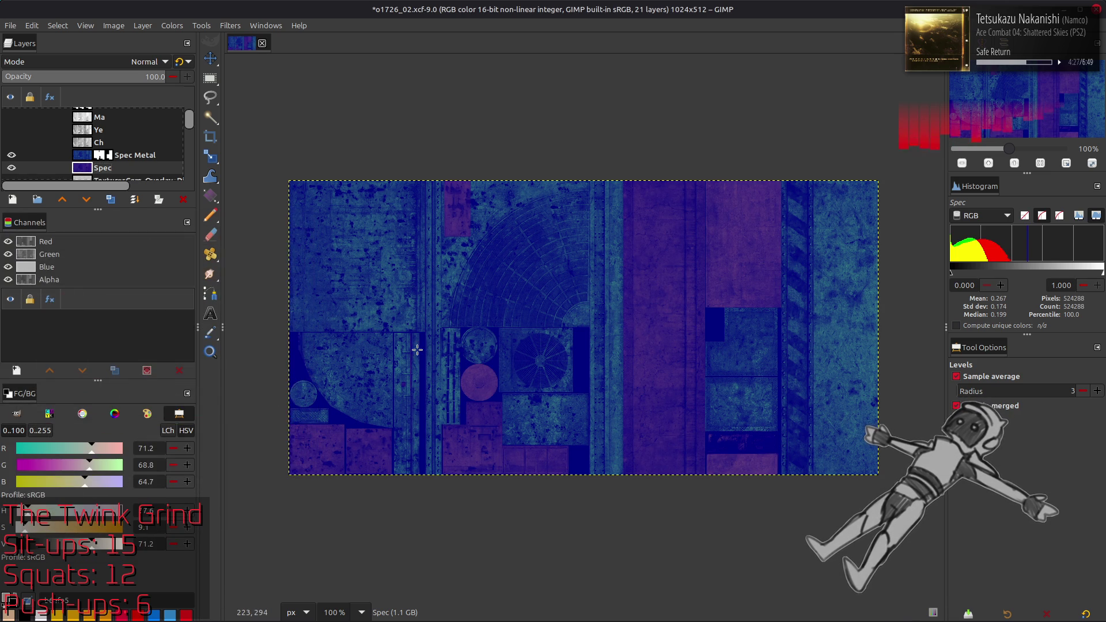
{"action": "key", "text": "m"}
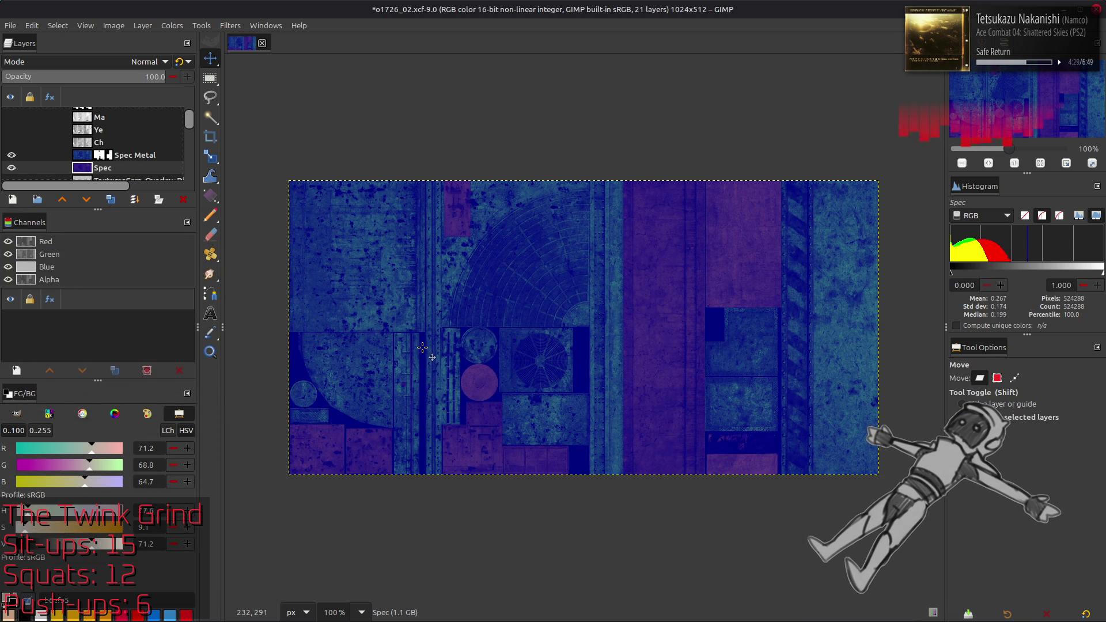
Save the project file and add a New from Visible layer
{"action": "key", "text": "ctrl+s"}
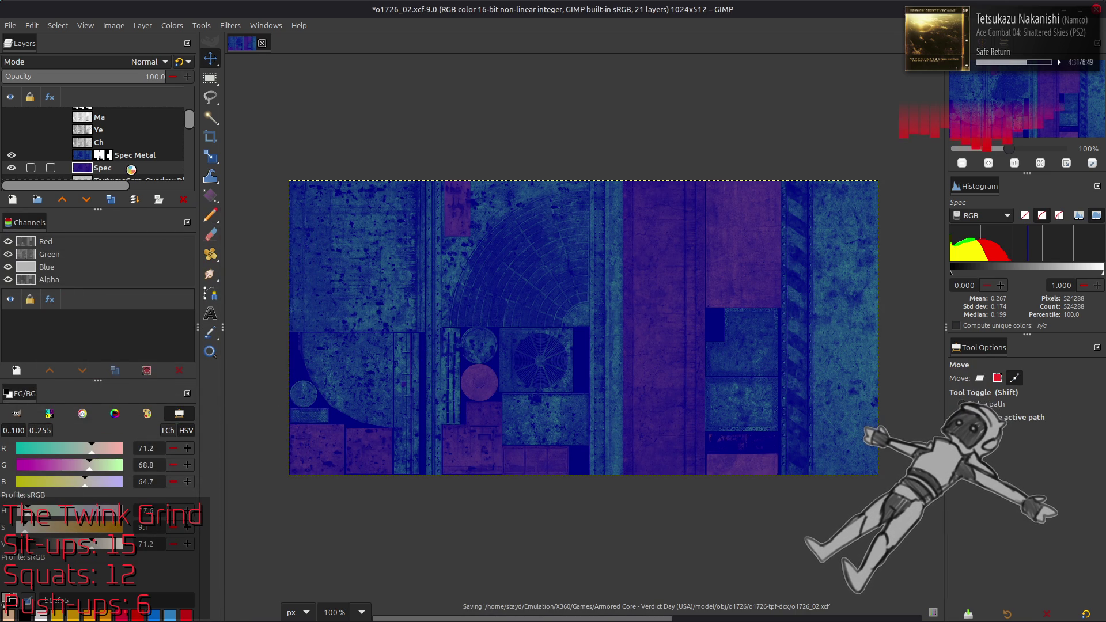
{"action": "right_click", "coordinate": [128, 154]}
{"action": "left_click", "coordinate": [167, 242]}
{"action": "right_click", "coordinate": [114, 158]}
{"action": "key", "text": "Escape"}
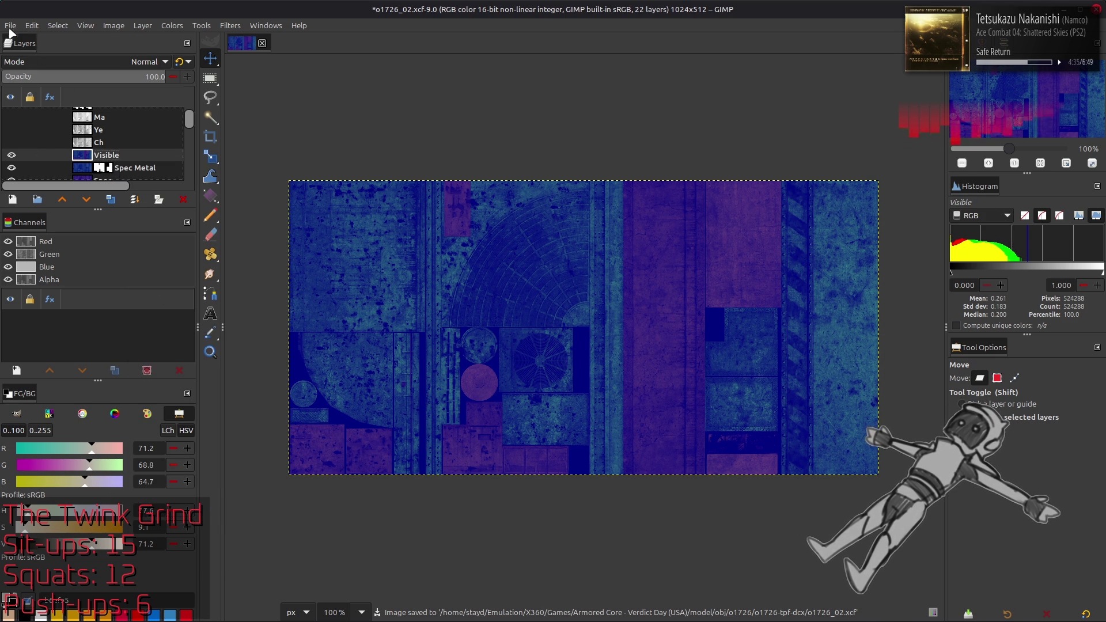
{"action": "left_click", "coordinate": [46, 26]}
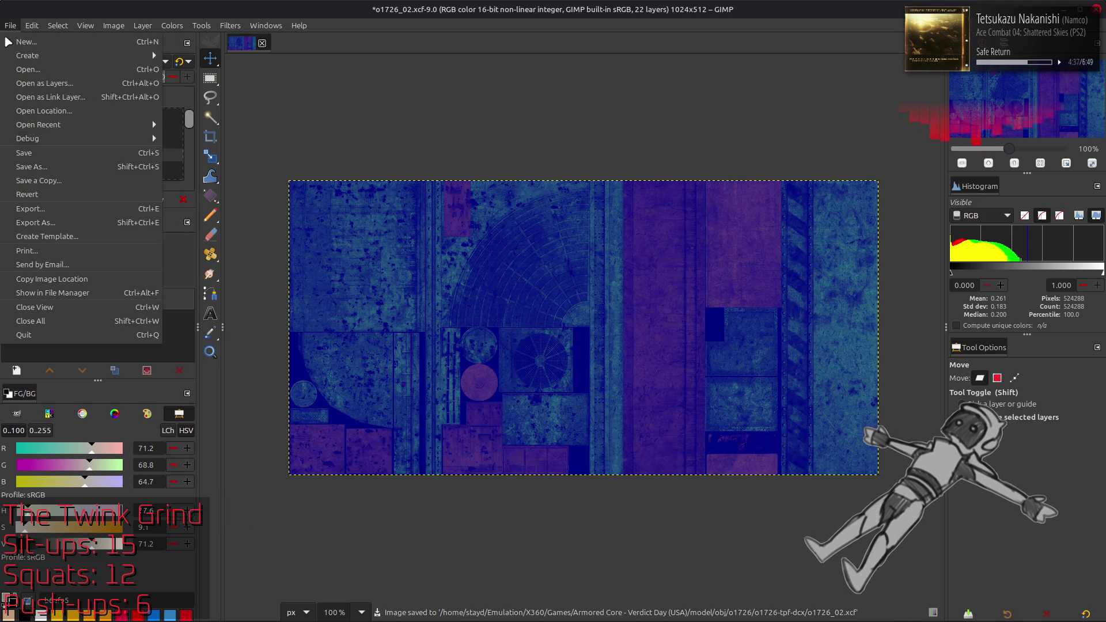
Export the image over o1726_02_s.dds with mipmap gamma correction turned off
{"action": "left_click", "coordinate": [71, 219]}
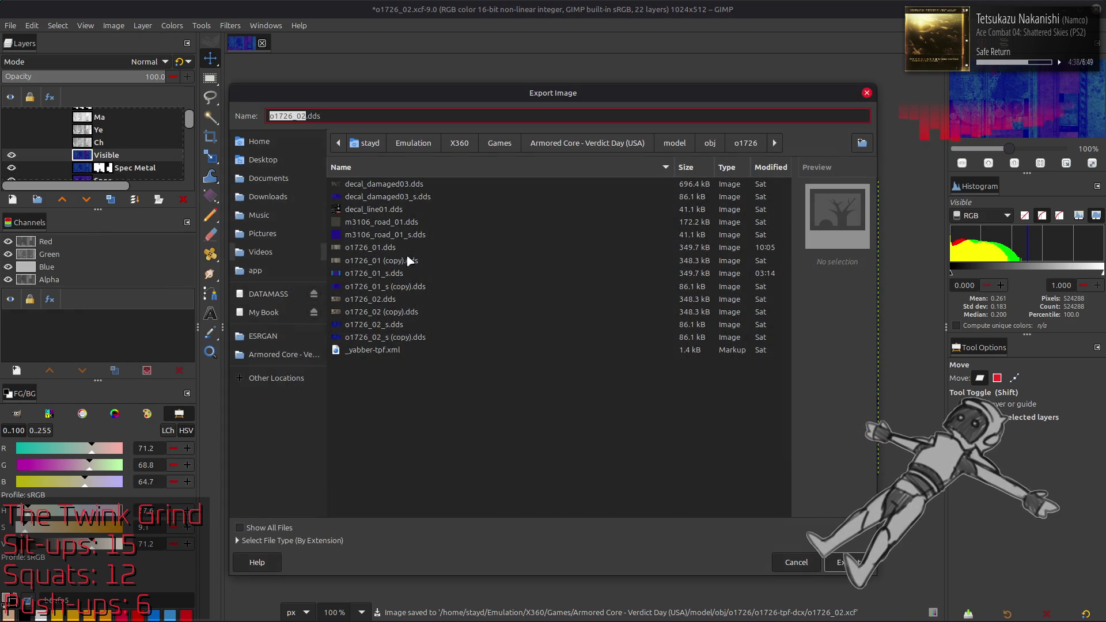
{"action": "left_click", "coordinate": [403, 325]}
{"action": "left_click", "coordinate": [847, 563]}
{"action": "left_click", "coordinate": [648, 388]}
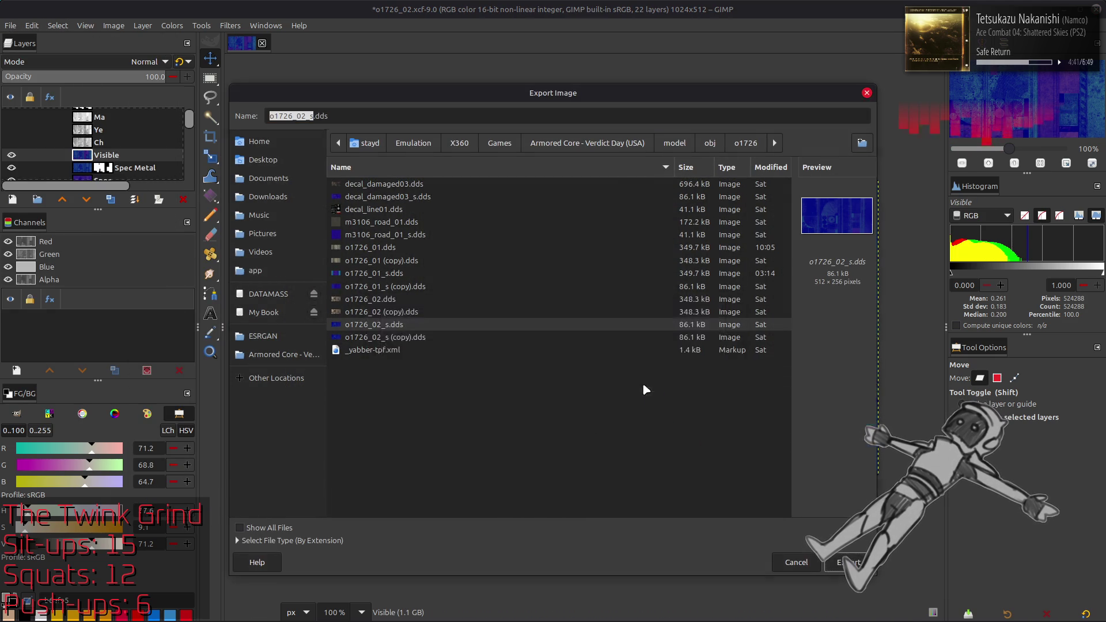
{"action": "left_click", "coordinate": [564, 368]}
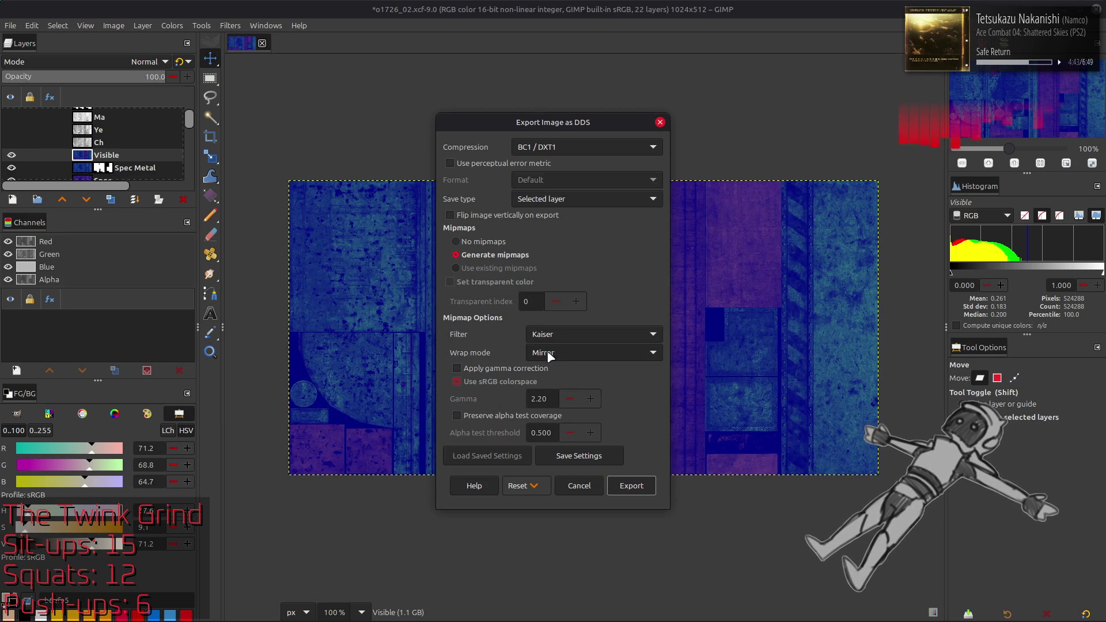
{"action": "left_click", "coordinate": [633, 486]}
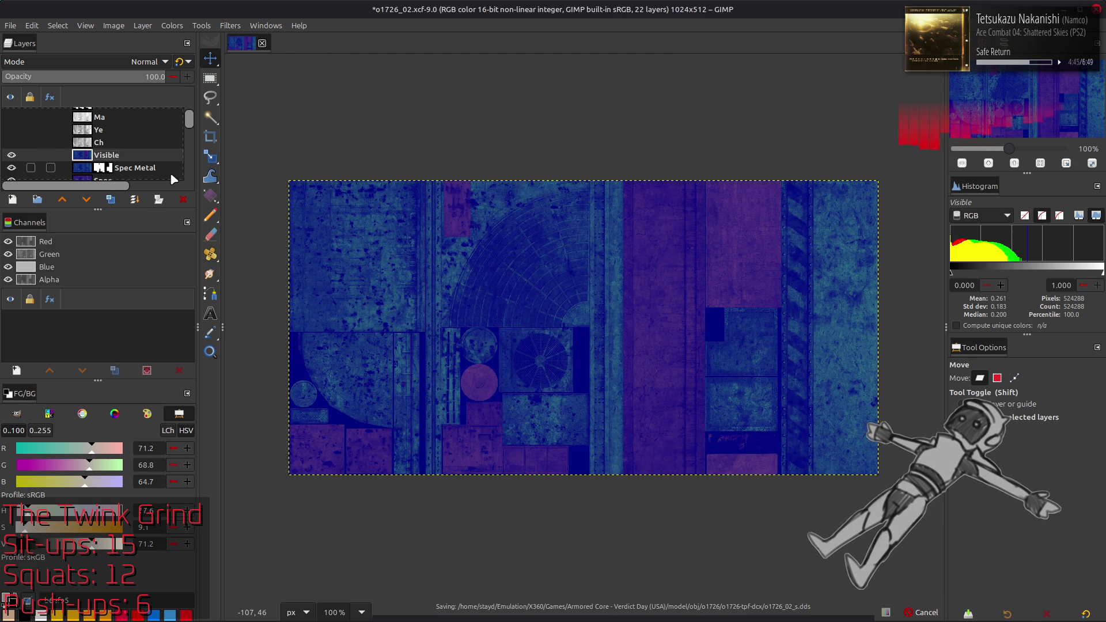
Hide the Visible, Spec Metal and Spec layers, then show and select the Recolor layer
{"action": "left_click", "coordinate": [11, 154]}
{"action": "left_click", "coordinate": [11, 168]}
{"action": "scroll", "coordinate": [14, 153], "scroll_direction": "down", "scroll_amount": 2}
{"action": "left_click", "coordinate": [14, 153]}
{"action": "scroll", "coordinate": [13, 153], "scroll_direction": "down", "scroll_amount": 5}
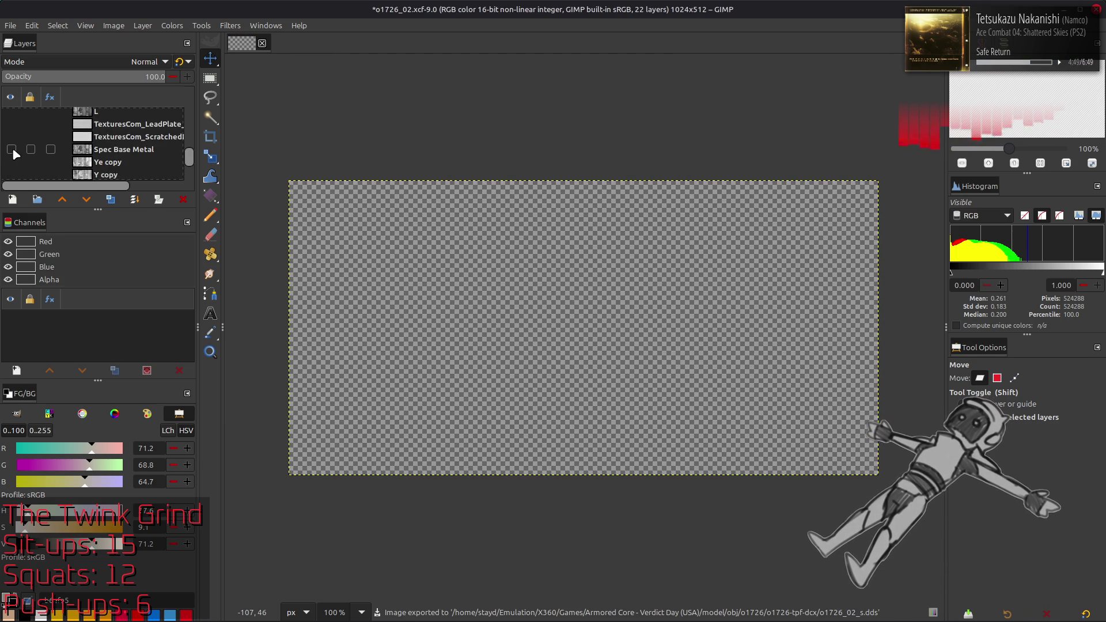
{"action": "left_click", "coordinate": [11, 148]}
{"action": "left_click", "coordinate": [101, 149]}
Export the Recolor diffuse texture over o1726_02.dds
{"action": "left_click", "coordinate": [10, 26]}
{"action": "left_click", "coordinate": [63, 196]}
{"action": "left_click", "coordinate": [403, 301]}
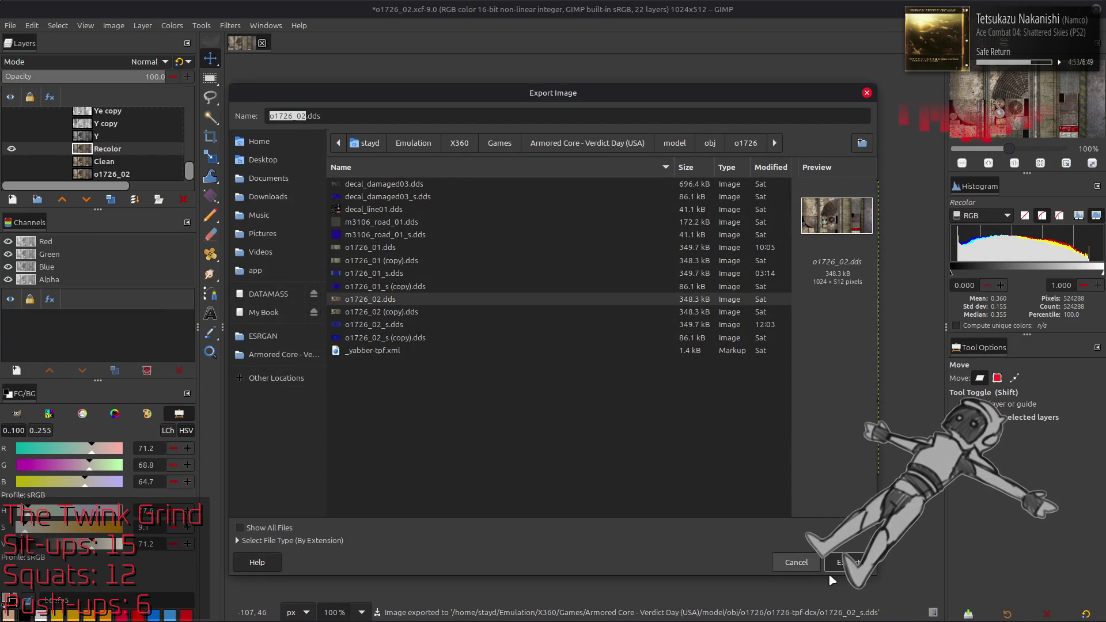
{"action": "left_click", "coordinate": [847, 563]}
{"action": "left_click", "coordinate": [631, 389]}
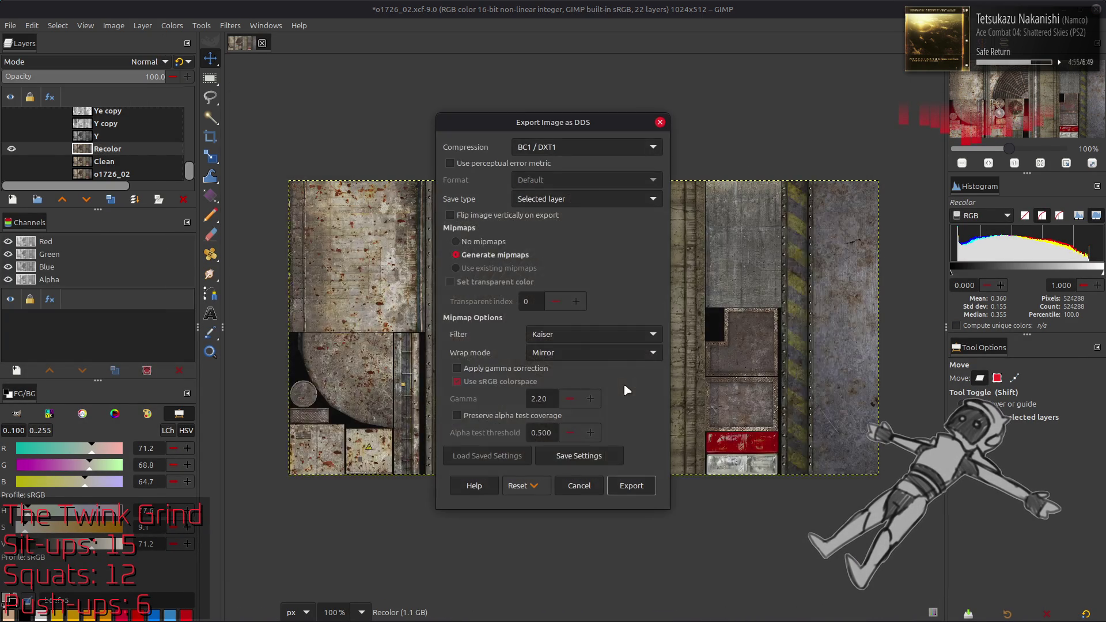
{"action": "left_click", "coordinate": [638, 484]}
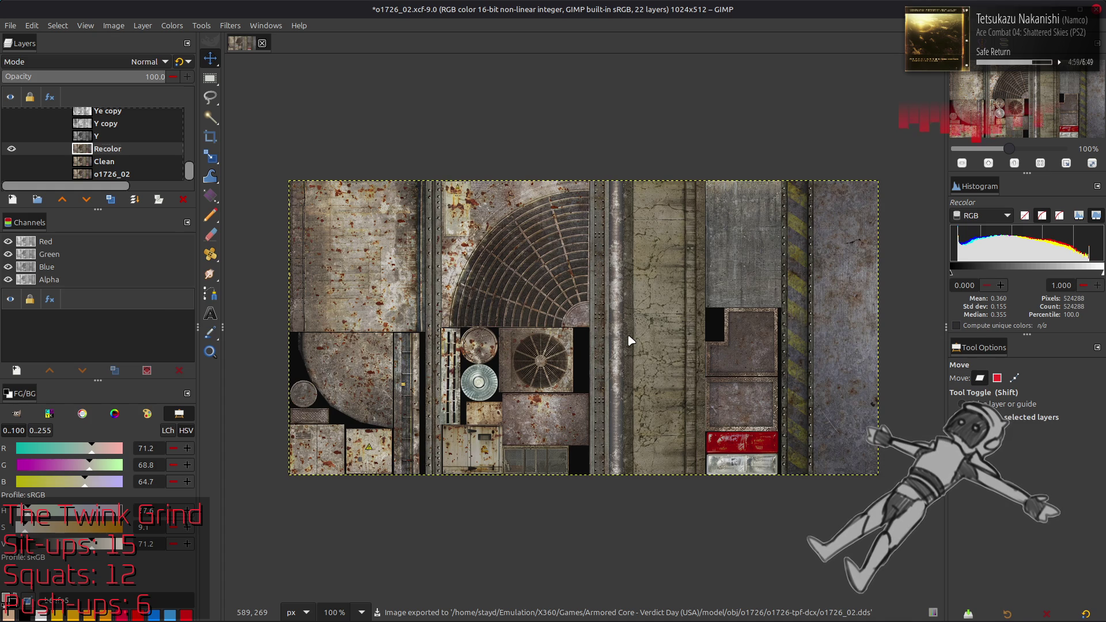
{"action": "key", "text": "alt+Tab"}
{"action": "key", "text": "alt+Tab"}
{"action": "key", "text": "alt+Tab"}
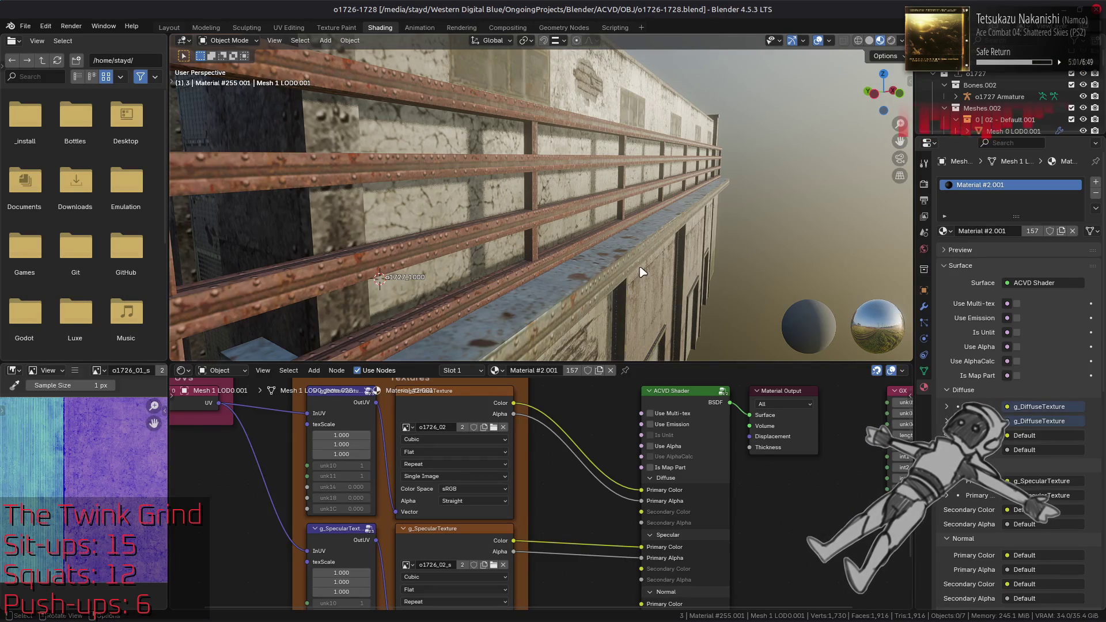
Orbit around the building and select it to inspect the updated diffuse texture
{"action": "middle_click_drag", "start_coordinate": [643, 272], "coordinate": [611, 239]}
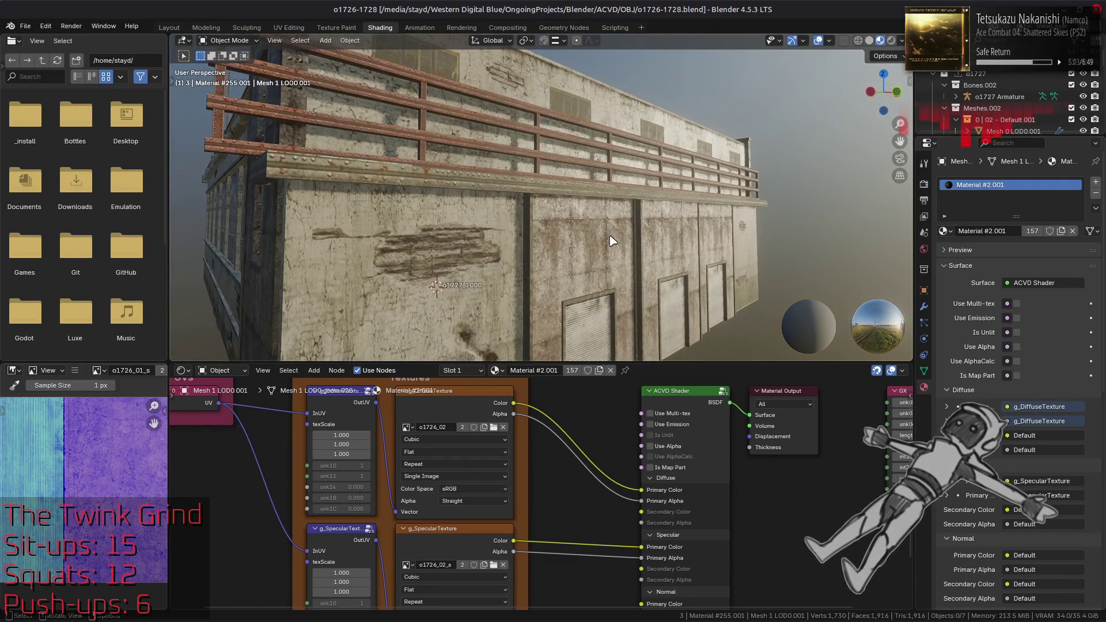
{"action": "left_click", "coordinate": [596, 190]}
{"action": "mouse_move", "coordinate": [596, 190]}
{"action": "middle_mouse_down"}
{"action": "mouse_move", "coordinate": [586, 230]}
{"action": "mouse_move", "coordinate": [412, 218]}
{"action": "mouse_move", "coordinate": [421, 255]}
{"action": "mouse_move", "coordinate": [566, 244]}
{"action": "mouse_move", "coordinate": [562, 219]}
{"action": "middle_mouse_up"}
{"action": "scroll", "coordinate": [567, 245], "scroll_direction": "down", "scroll_amount": 5}
Select the g_SpecularTexture node to display o1726_02_s in the image editor
{"action": "left_click", "coordinate": [455, 406]}
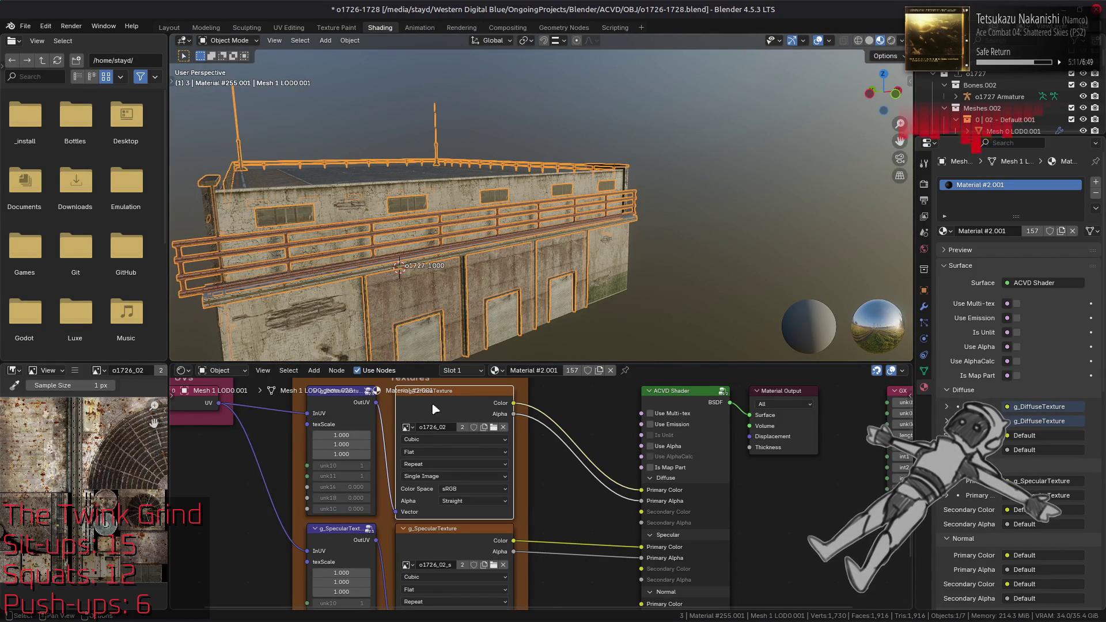
{"action": "scroll", "coordinate": [325, 224], "scroll_direction": "up", "scroll_amount": 3}
{"action": "middle_click_drag", "start_coordinate": [325, 225], "coordinate": [402, 250]}
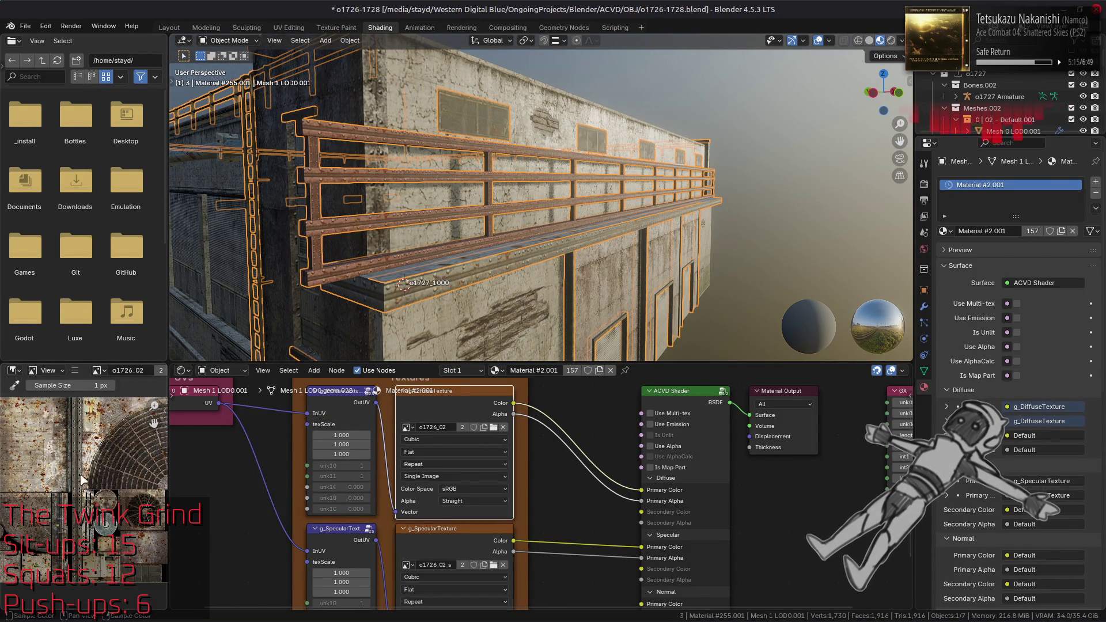
{"action": "left_click", "coordinate": [455, 533]}
{"action": "left_click", "coordinate": [448, 397]}
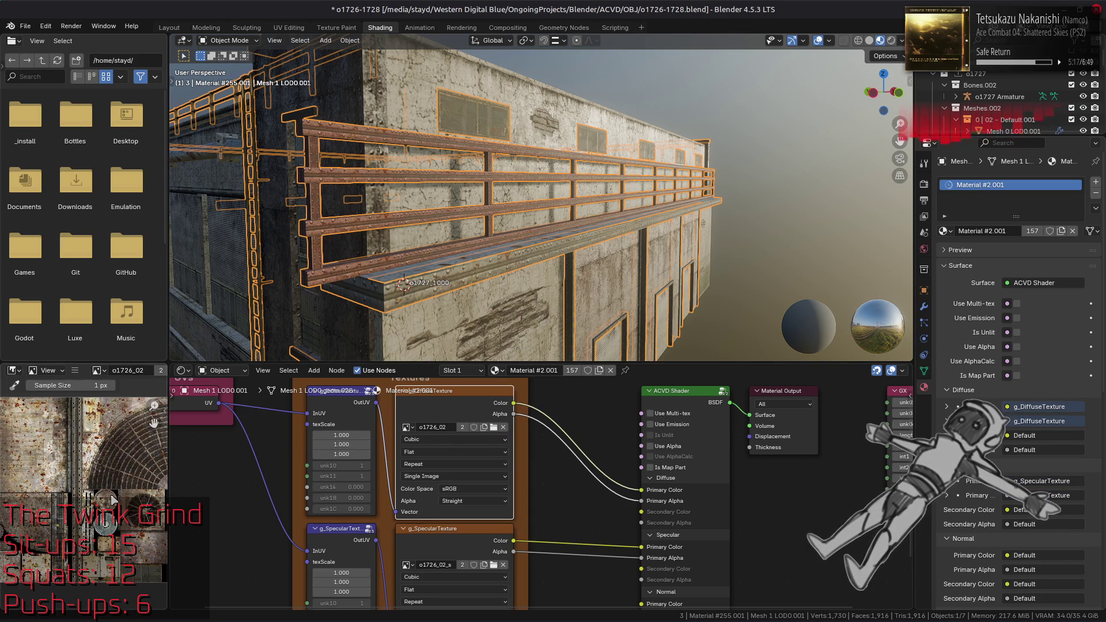
{"action": "left_click", "coordinate": [439, 534]}
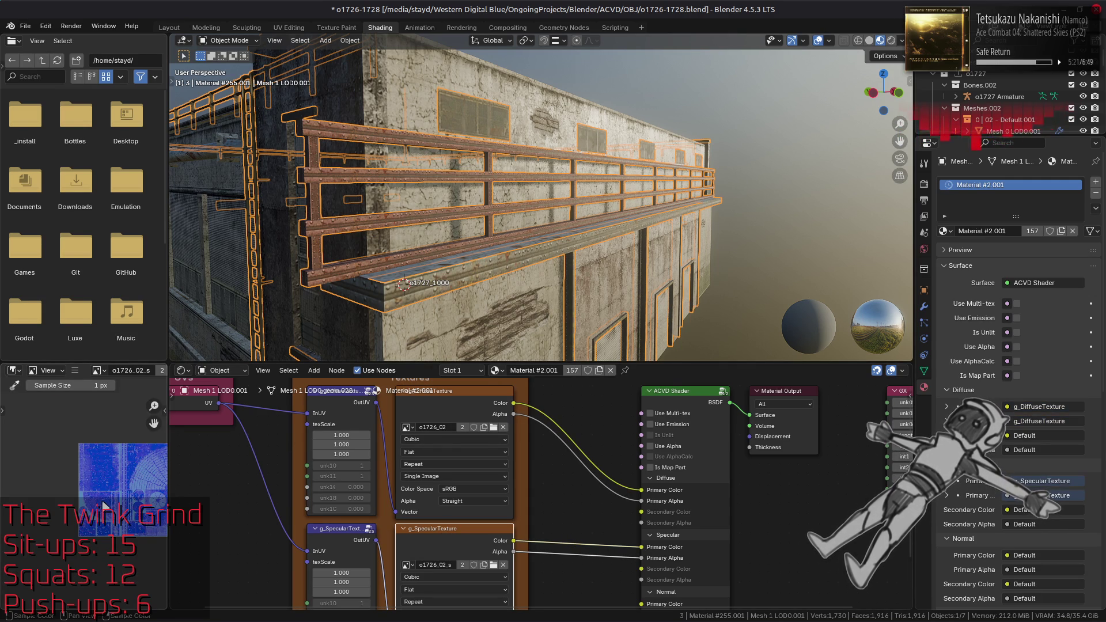
{"action": "key", "text": "alt+Tab"}
Copy o1726_02.dds into the o1726_02-tpf-dcx folder without replacing the existing file
{"action": "key", "text": "Tab"}
{"action": "key", "text": "Tab"}
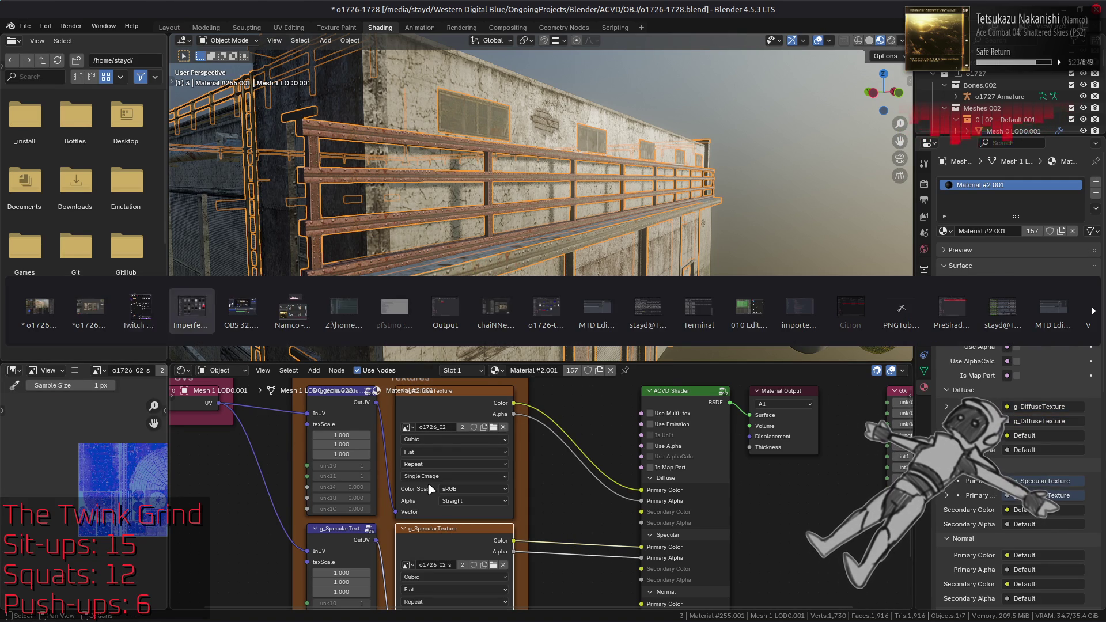
{"action": "key", "text": "alt+Tab"}
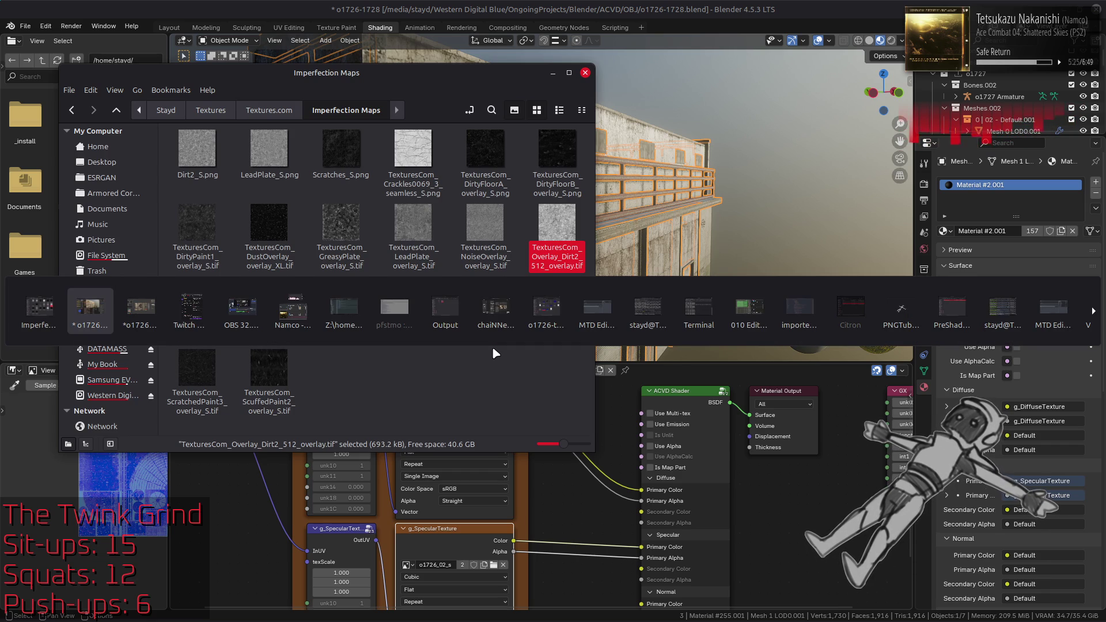
{"action": "left_click", "coordinate": [555, 303]}
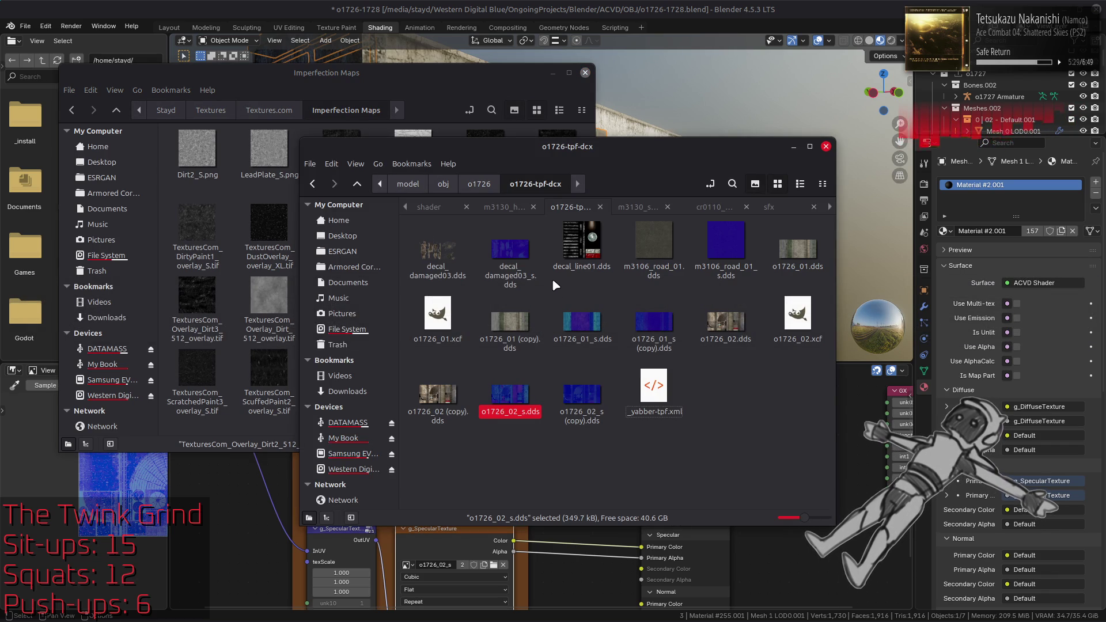
{"action": "left_click", "coordinate": [726, 323]}
{"action": "key", "text": "ctrl+c"}
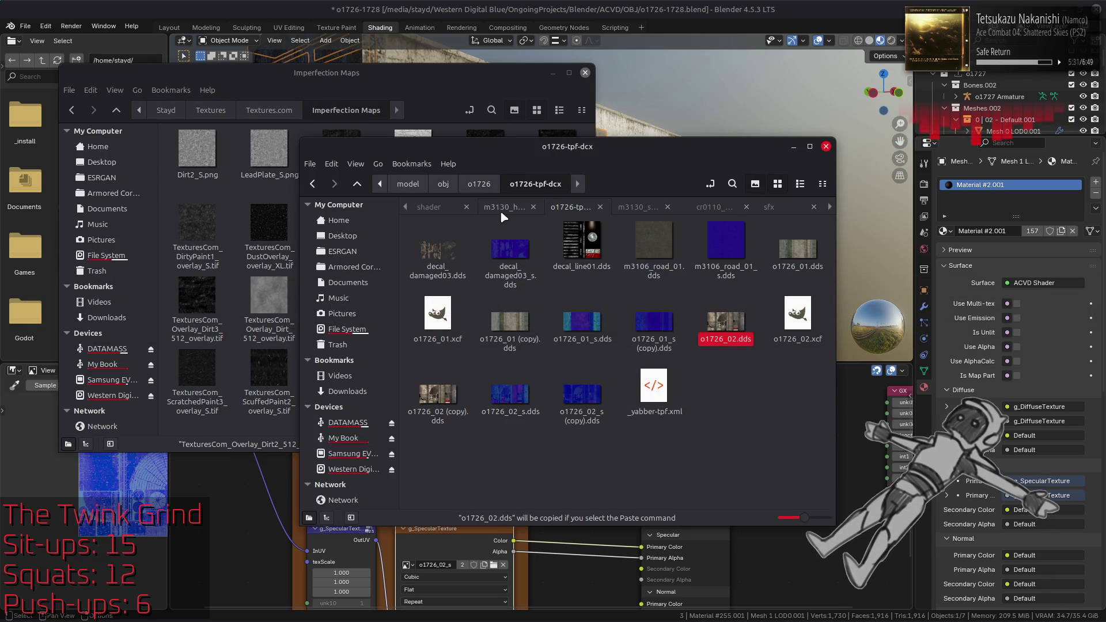
{"action": "left_click", "coordinate": [504, 207]}
{"action": "double_click", "coordinate": [481, 377]}
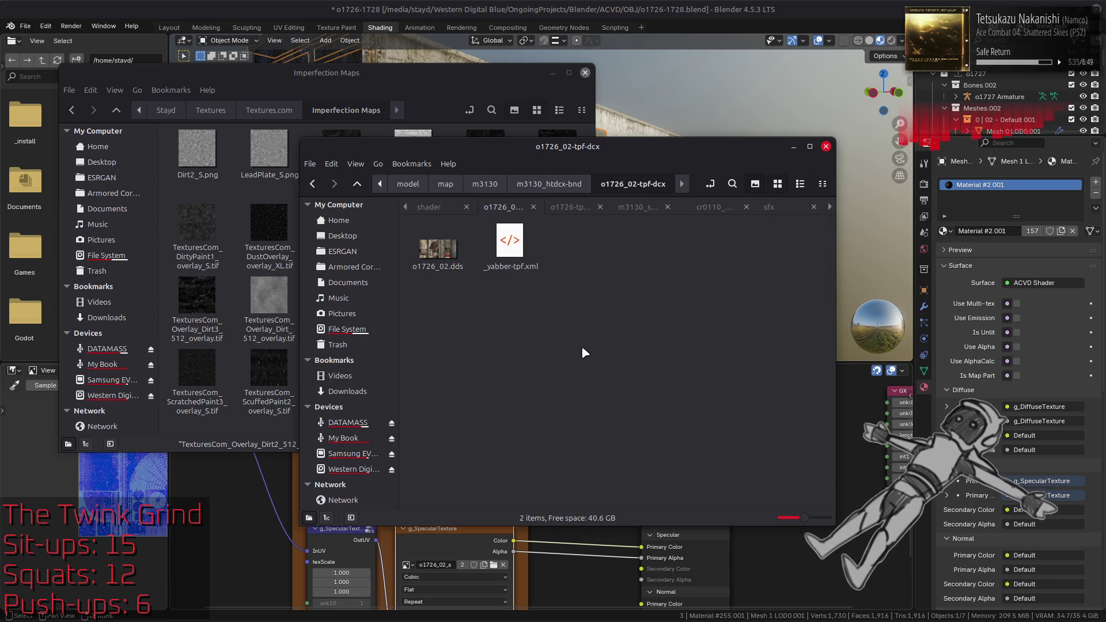
{"action": "key", "text": "ctrl+v"}
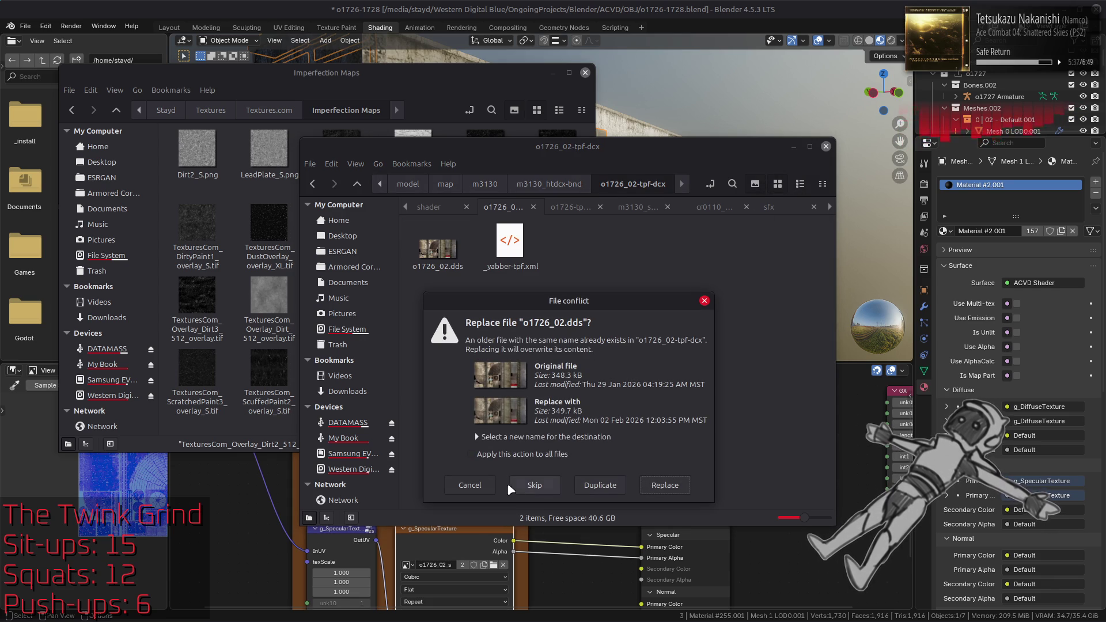
{"action": "left_click", "coordinate": [484, 486]}
Rename the existing o1726_02.dds by appending '(copy)'
{"action": "right_click", "coordinate": [424, 255]}
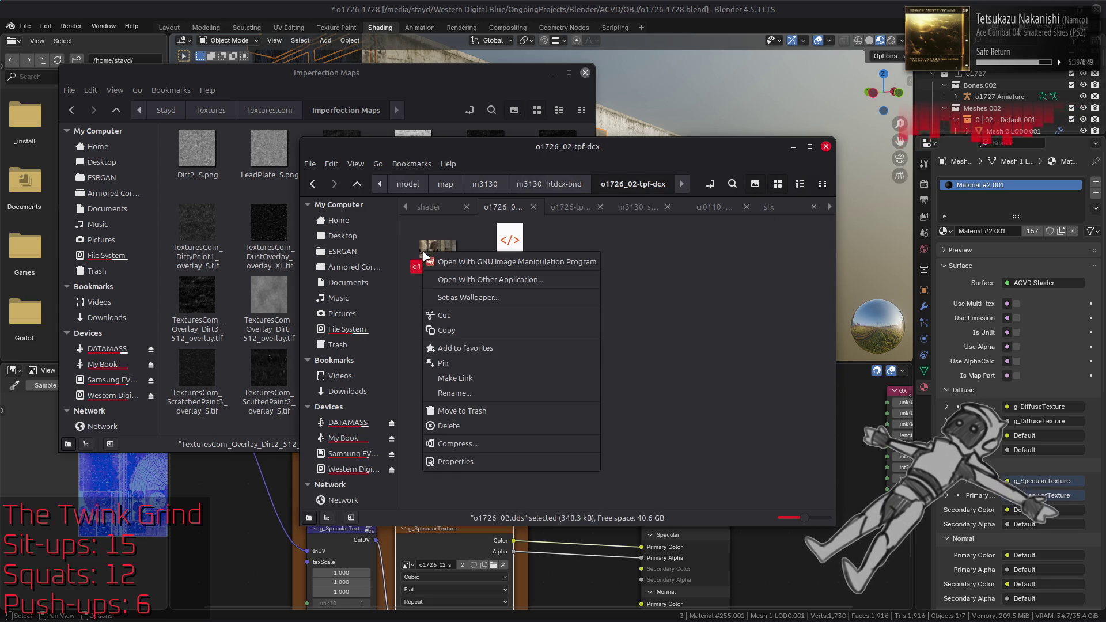
{"action": "left_click", "coordinate": [471, 386]}
{"action": "type", "text": "(copy)"}
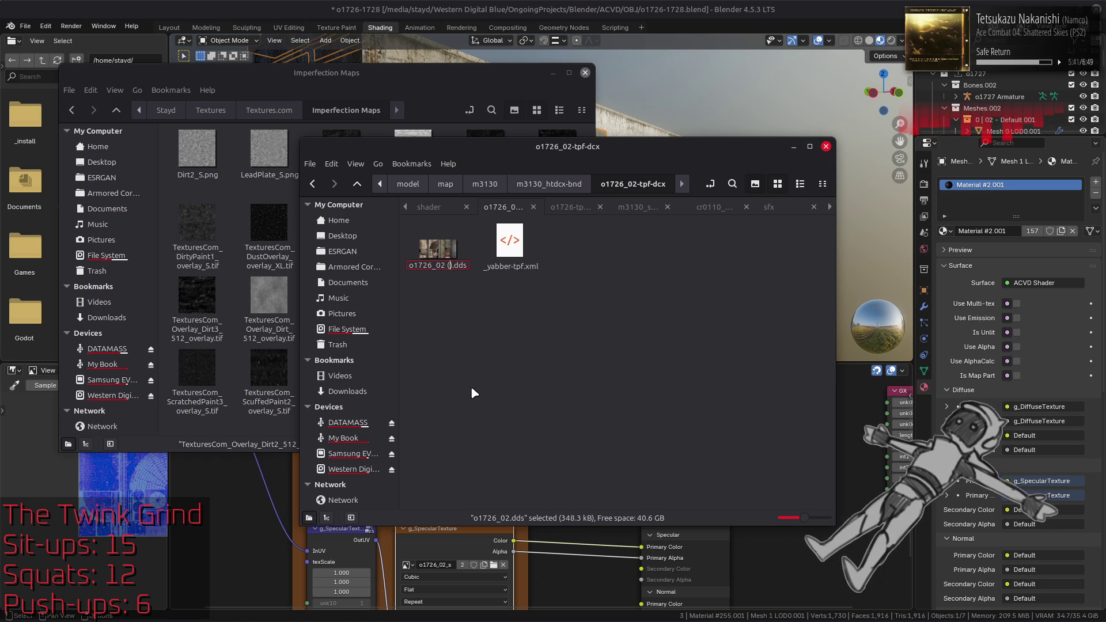
{"action": "key", "text": "Return"}
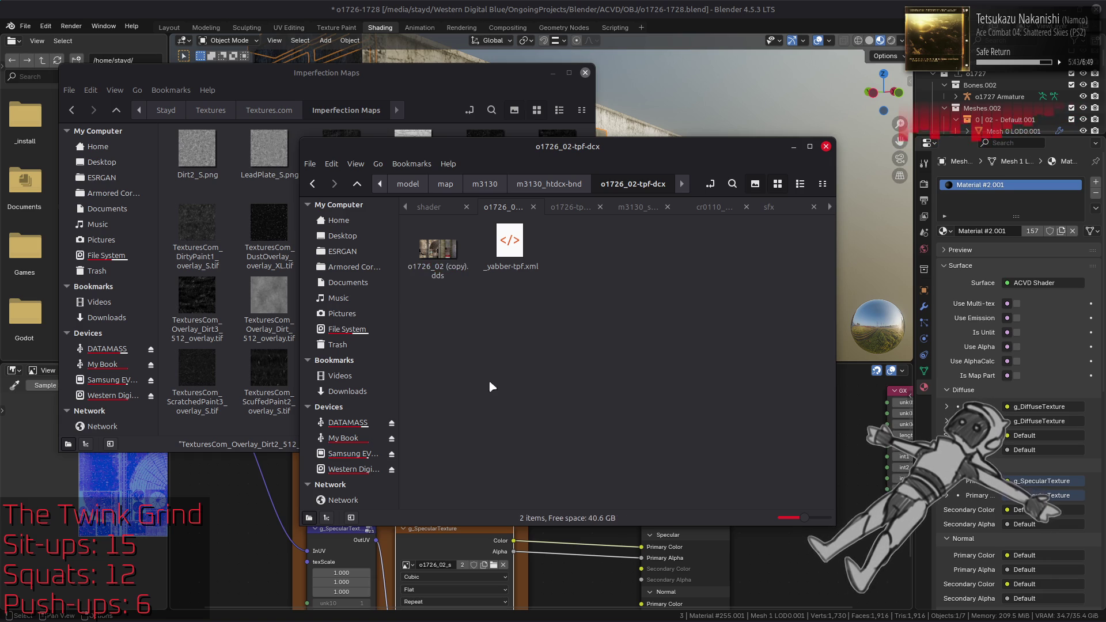
Copy o1726_02_s.dds into o1726_02_s-tpf-dcx, replacing the old copy, and return to Blender
{"action": "key", "text": "alt+Up"}
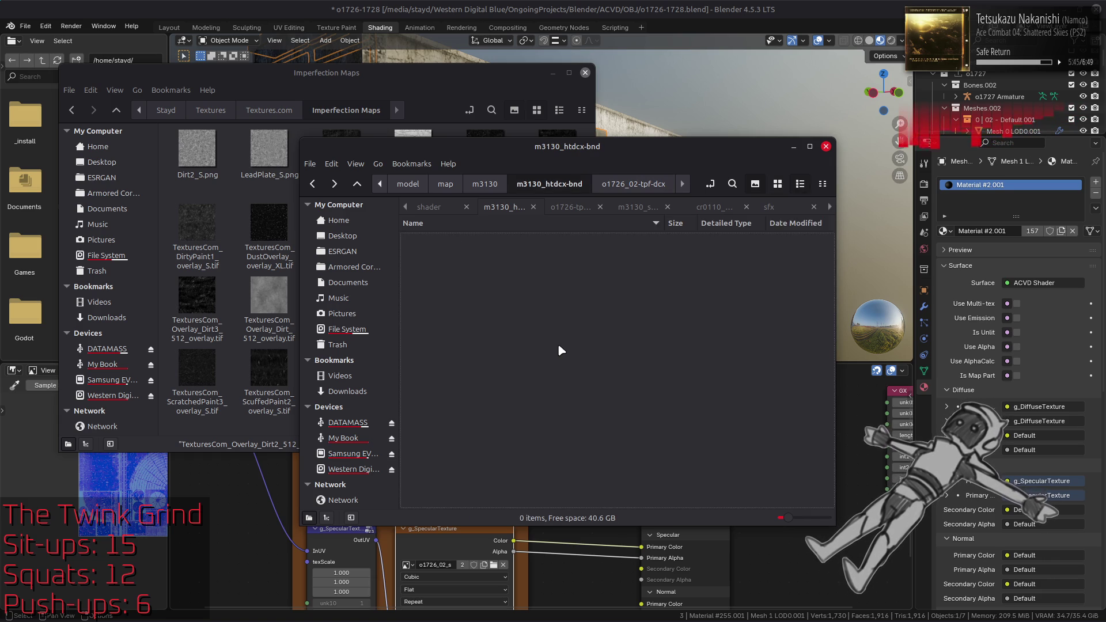
{"action": "left_click", "coordinate": [574, 209]}
{"action": "left_click", "coordinate": [510, 398]}
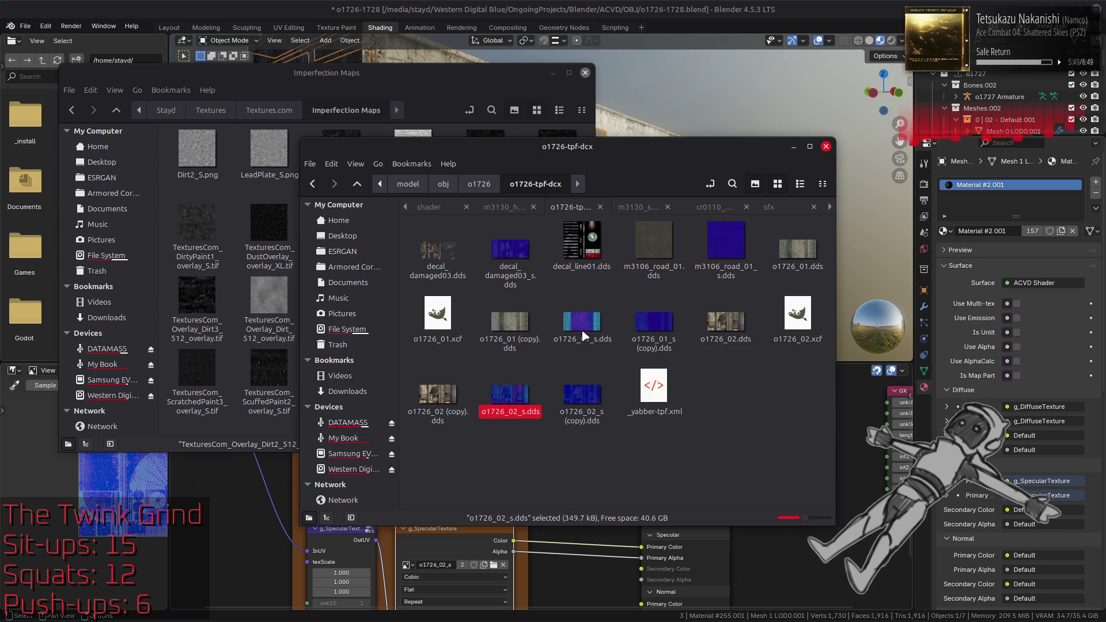
{"action": "left_click", "coordinate": [504, 208]}
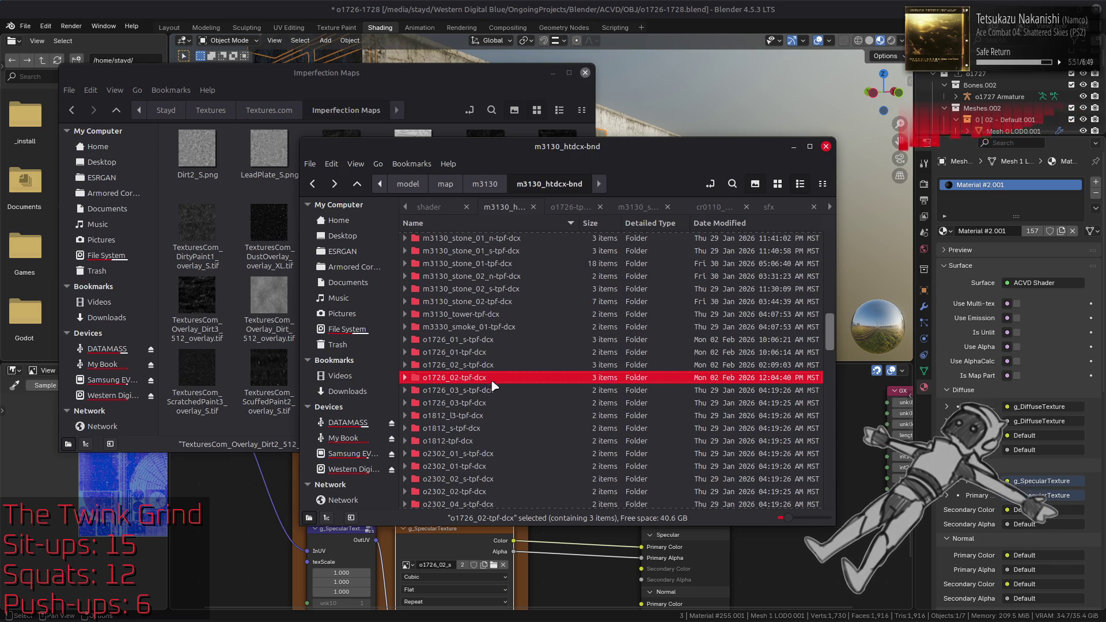
{"action": "double_click", "coordinate": [502, 365]}
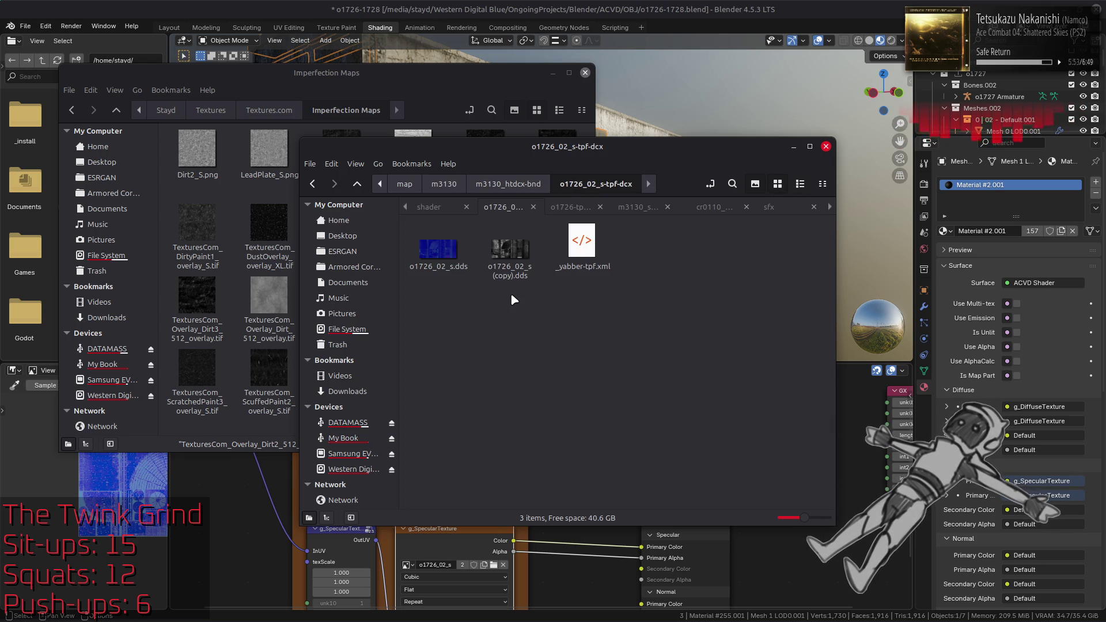
{"action": "key", "text": "ctrl+v"}
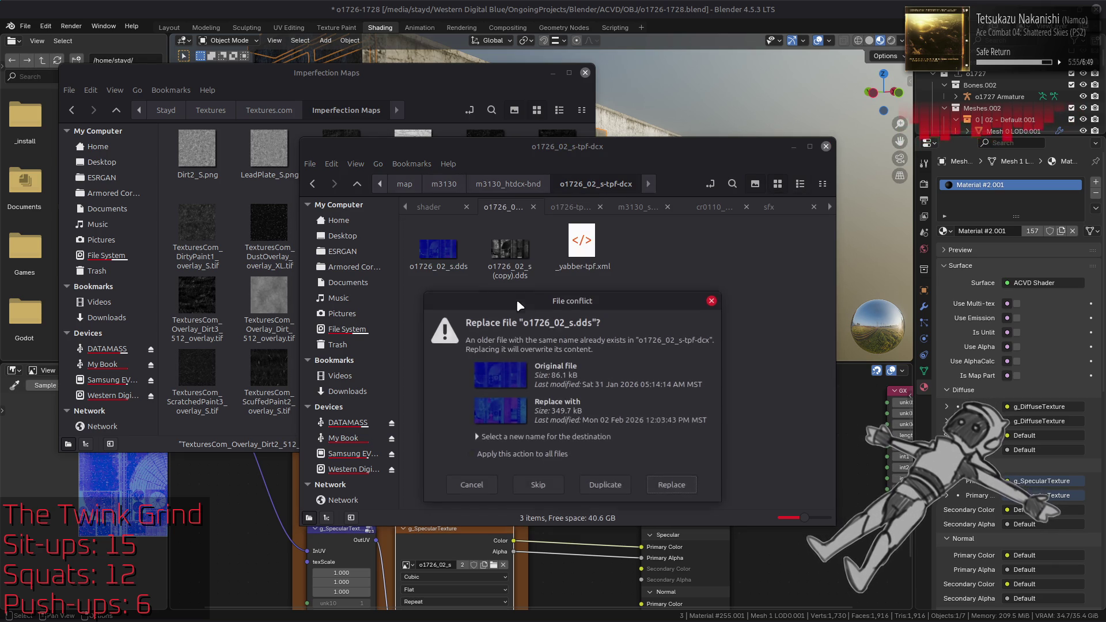
{"action": "left_click", "coordinate": [671, 484]}
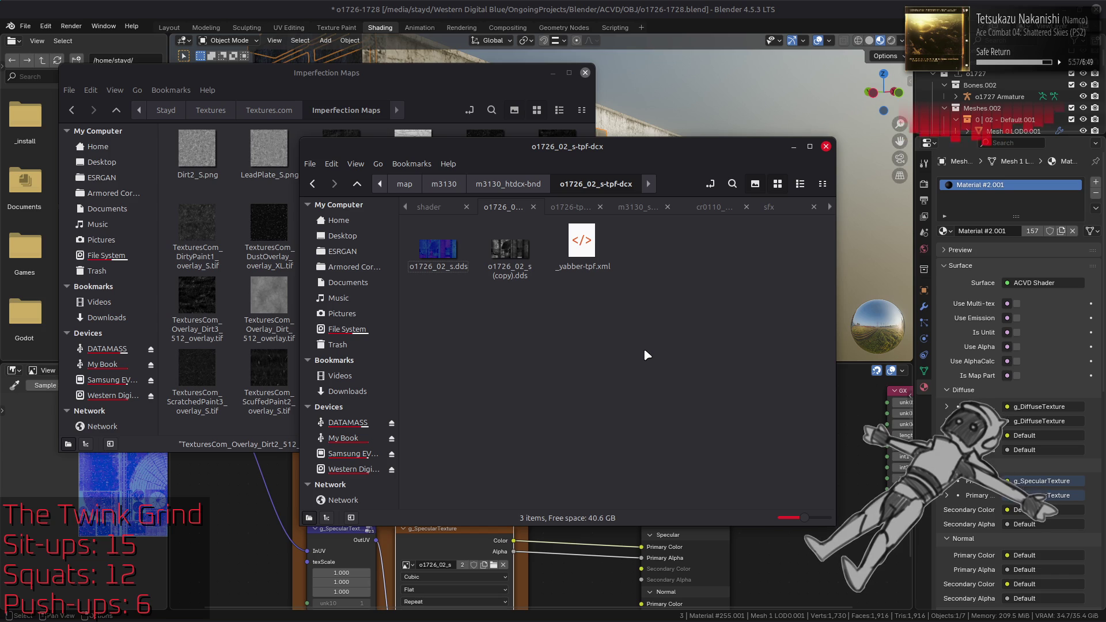
{"action": "key", "text": "alt+Tab"}
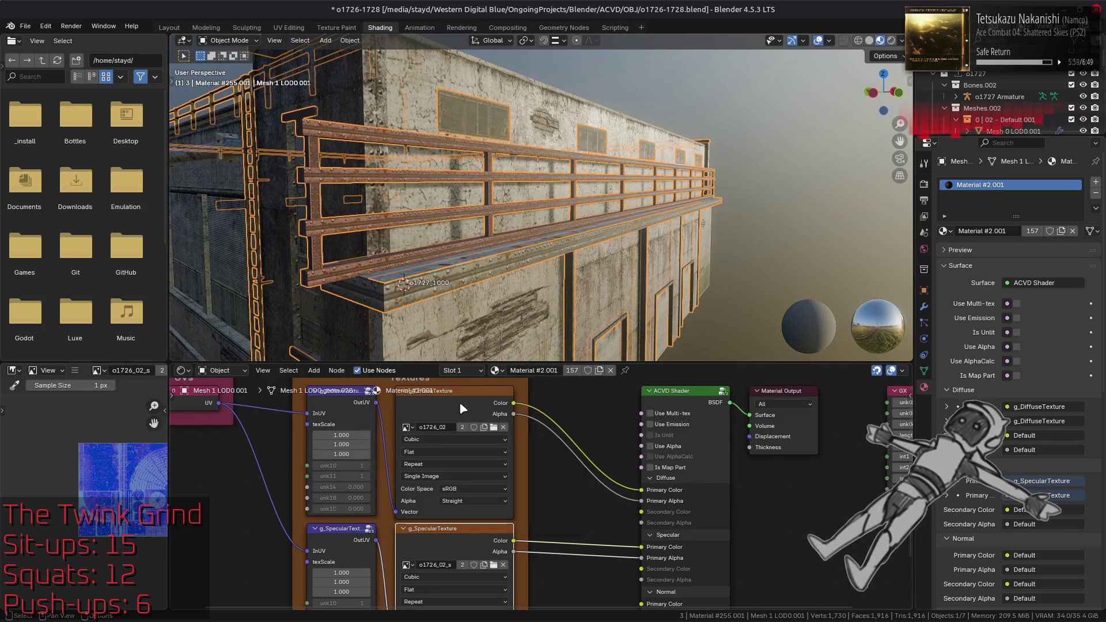
Show the specular texture in the image editor and orbit around the building
{"action": "left_click", "coordinate": [439, 557]}
{"action": "scroll", "coordinate": [106, 500], "scroll_direction": "up", "scroll_amount": 5}
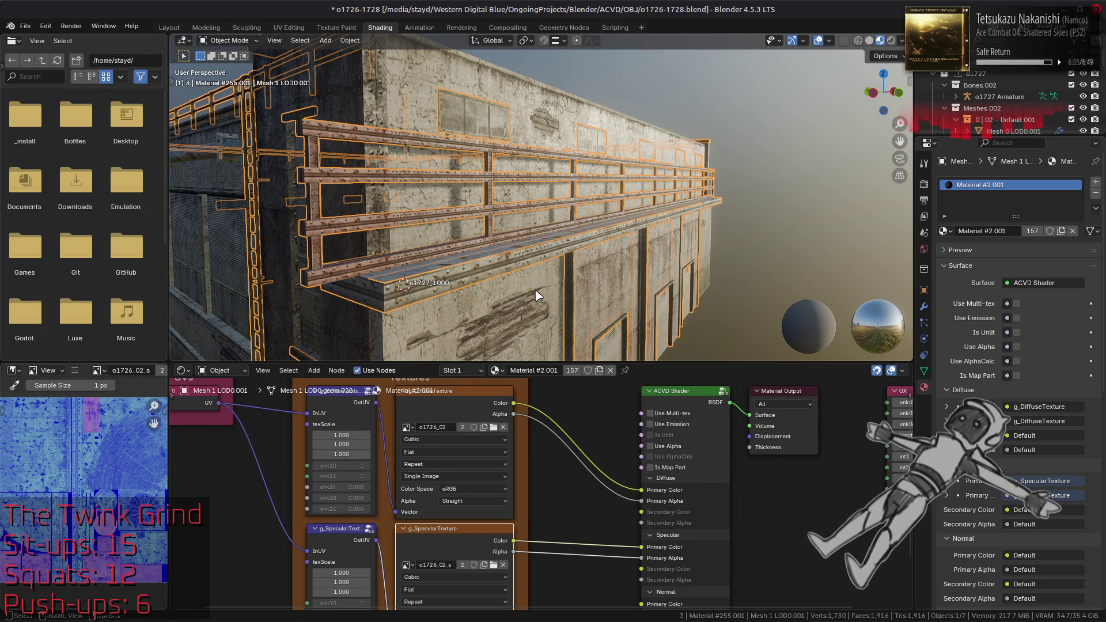
{"action": "mouse_move", "coordinate": [618, 254]}
{"action": "middle_mouse_down"}
{"action": "mouse_move", "coordinate": [666, 230]}
{"action": "mouse_move", "coordinate": [603, 224]}
{"action": "mouse_move", "coordinate": [522, 244]}
{"action": "mouse_move", "coordinate": [526, 232]}
{"action": "middle_mouse_up"}
{"action": "scroll", "coordinate": [526, 230], "scroll_direction": "up", "scroll_amount": 8}
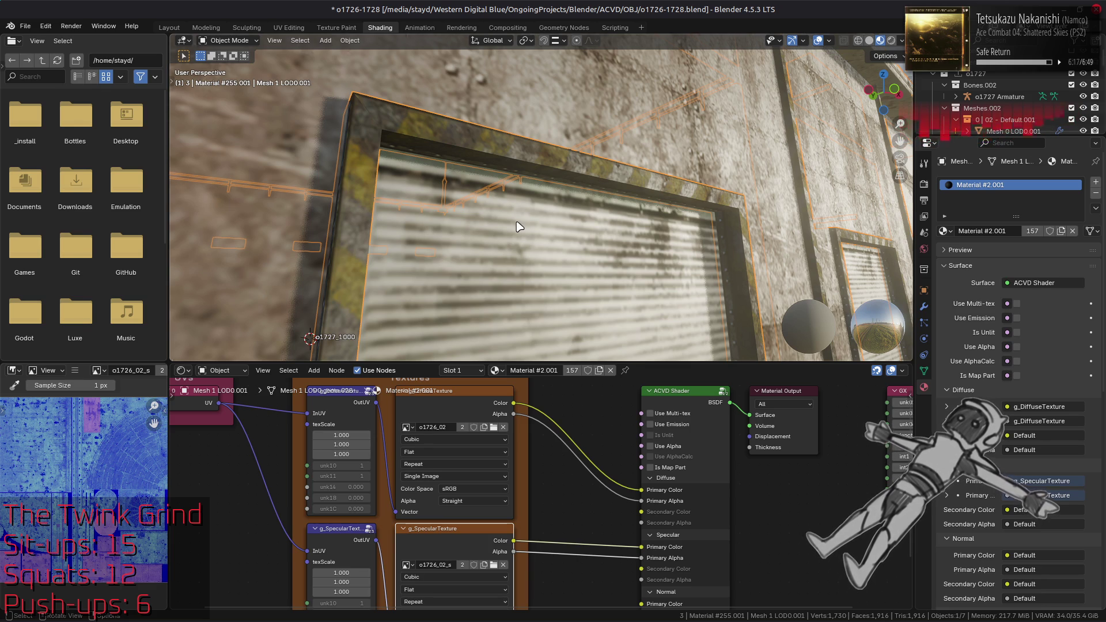
{"action": "scroll", "coordinate": [592, 180], "scroll_direction": "down", "scroll_amount": 8}
{"action": "mouse_move", "coordinate": [593, 178]}
{"action": "middle_mouse_down"}
{"action": "mouse_move", "coordinate": [613, 180]}
{"action": "mouse_move", "coordinate": [628, 209]}
{"action": "mouse_move", "coordinate": [476, 183]}
{"action": "mouse_move", "coordinate": [527, 250]}
{"action": "mouse_move", "coordinate": [518, 230]}
{"action": "mouse_move", "coordinate": [563, 227]}
{"action": "mouse_move", "coordinate": [363, 220]}
{"action": "mouse_move", "coordinate": [374, 220]}
{"action": "middle_mouse_up"}
{"action": "scroll", "coordinate": [519, 190], "scroll_direction": "down", "scroll_amount": 5}
Select the rooftop railing and enter Edit Mode on its mesh
{"action": "left_click", "coordinate": [464, 185]}
{"action": "scroll", "coordinate": [505, 220], "scroll_direction": "up", "scroll_amount": 5}
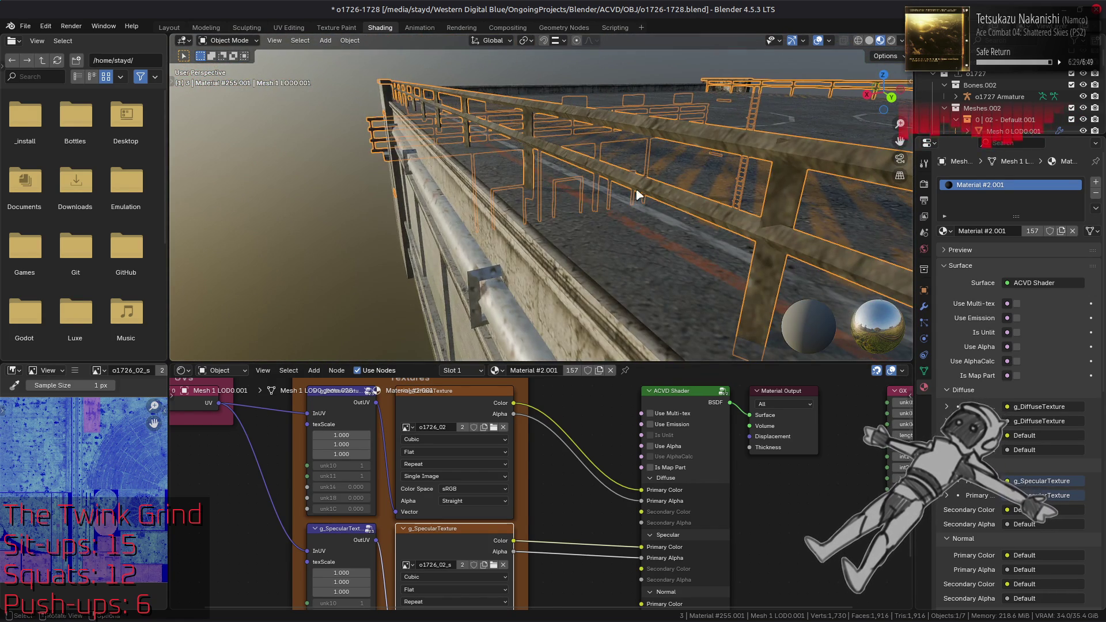
{"action": "key", "text": "alt+a"}
{"action": "mouse_move", "coordinate": [638, 195]}
{"action": "middle_mouse_down"}
{"action": "mouse_move", "coordinate": [654, 192]}
{"action": "mouse_move", "coordinate": [553, 225]}
{"action": "middle_mouse_up"}
{"action": "left_click", "coordinate": [554, 226]}
{"action": "key", "text": "Tab"}
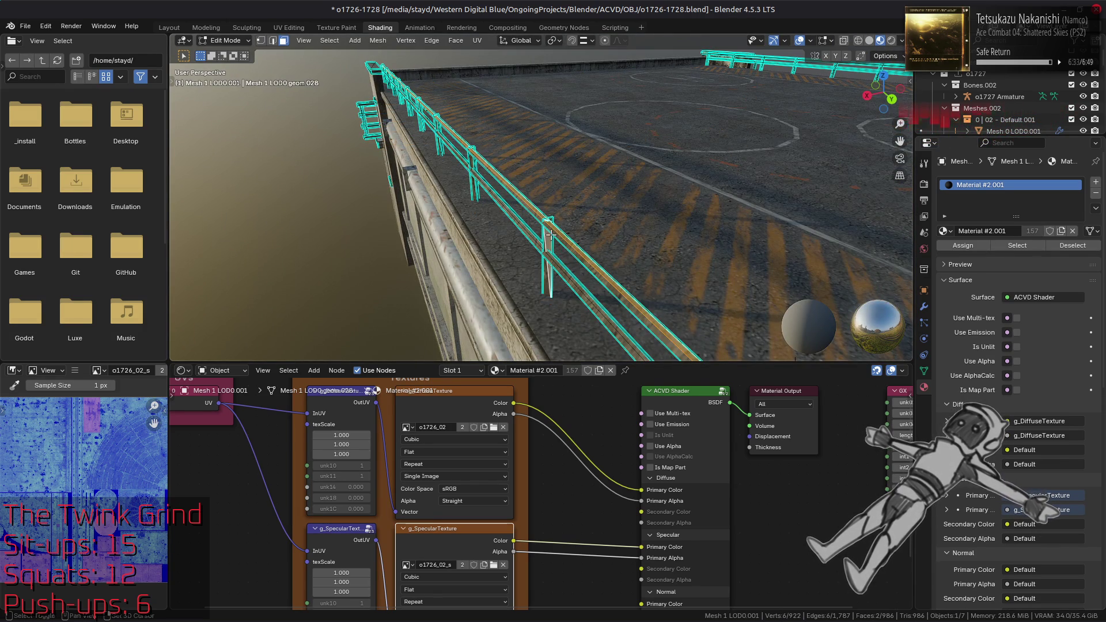
{"action": "left_click", "coordinate": [298, 29]}
Disable UV selection sync in TexTools and pan the UV view to the blue islands
{"action": "scroll", "coordinate": [246, 200], "scroll_direction": "down", "scroll_amount": 3}
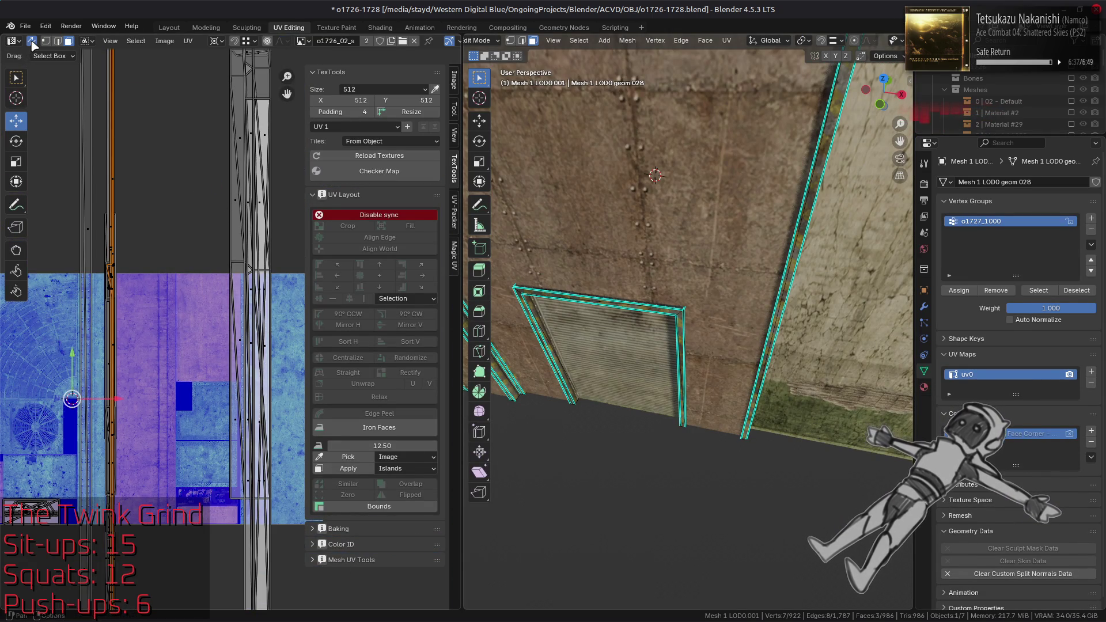
{"action": "left_click", "coordinate": [32, 41]}
{"action": "mouse_move", "coordinate": [108, 232]}
{"action": "middle_mouse_down"}
{"action": "mouse_move", "coordinate": [178, 181]}
{"action": "mouse_move", "coordinate": [181, 149]}
{"action": "middle_mouse_up"}
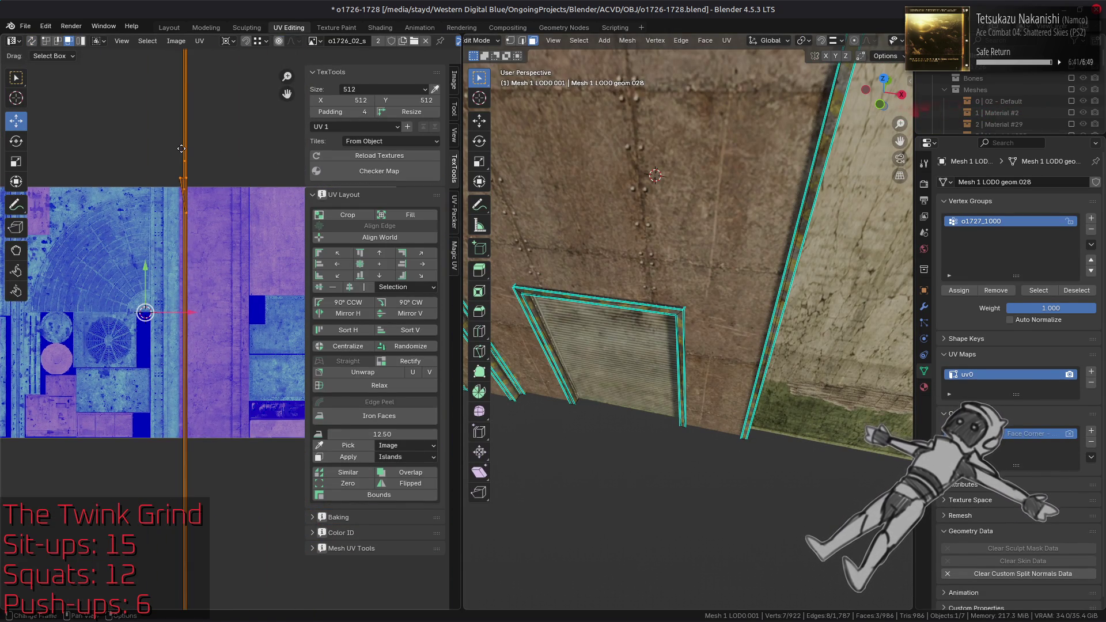
{"action": "scroll", "coordinate": [181, 147], "scroll_direction": "up", "scroll_amount": 4}
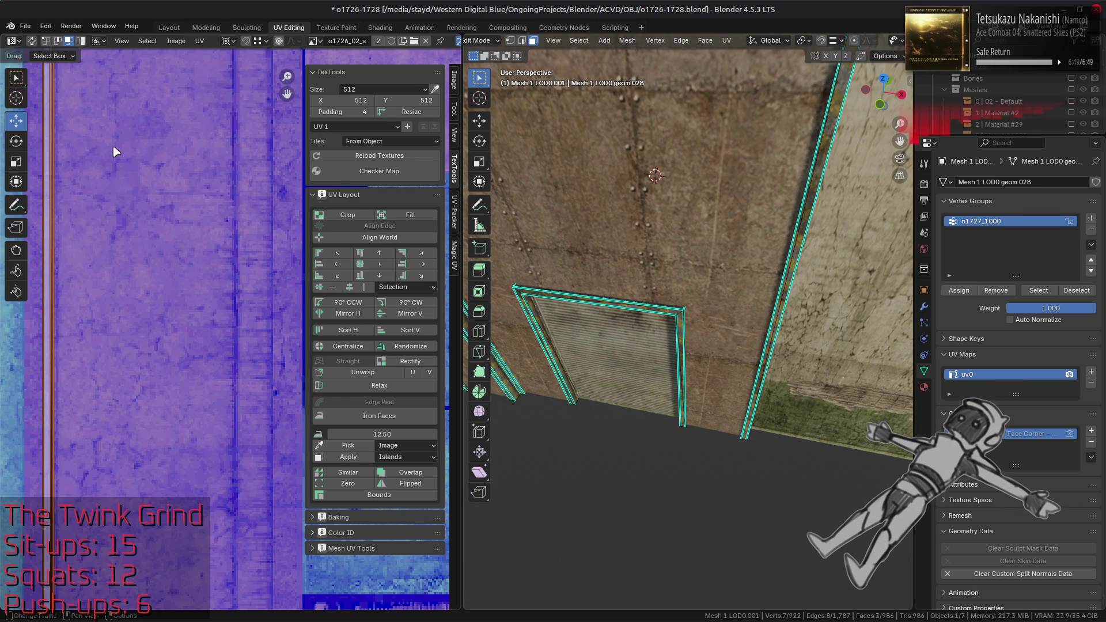
{"action": "middle_click_drag", "start_coordinate": [60, 235], "coordinate": [169, 281]}
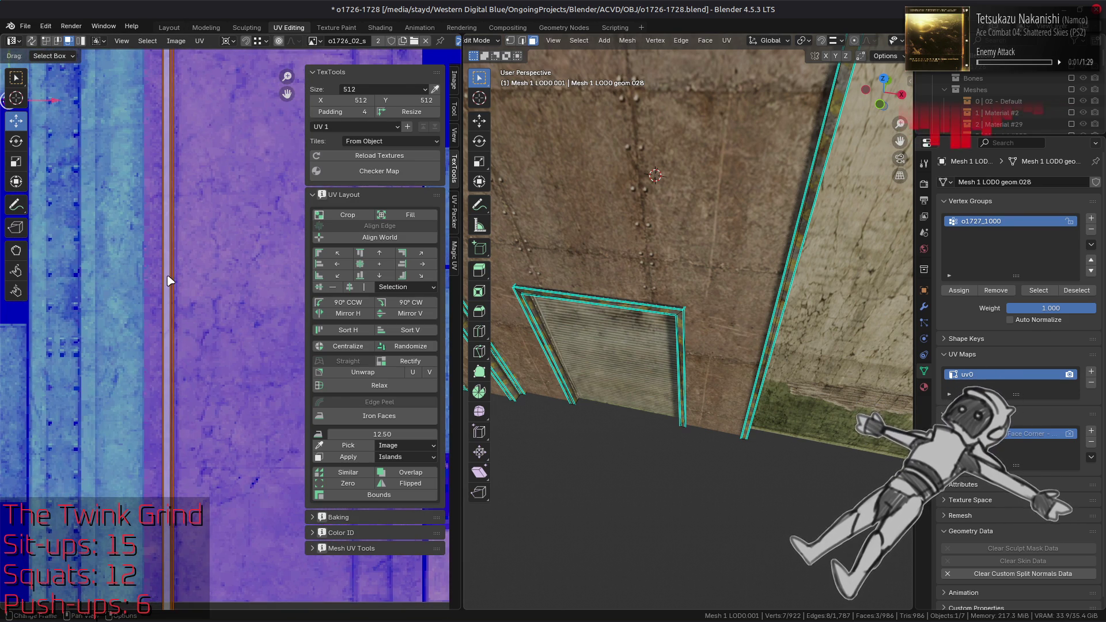
Return to the Layout workspace, deselect everything, and save o1726-1728.blend
{"action": "left_click", "coordinate": [170, 28]}
{"action": "mouse_move", "coordinate": [395, 296]}
{"action": "middle_mouse_down"}
{"action": "mouse_move", "coordinate": [415, 301]}
{"action": "mouse_move", "coordinate": [413, 283]}
{"action": "mouse_move", "coordinate": [574, 286]}
{"action": "mouse_move", "coordinate": [513, 299]}
{"action": "mouse_move", "coordinate": [480, 272]}
{"action": "mouse_move", "coordinate": [477, 249]}
{"action": "middle_mouse_up"}
{"action": "key", "text": "alt+a"}
{"action": "key", "text": "ctrl+s"}
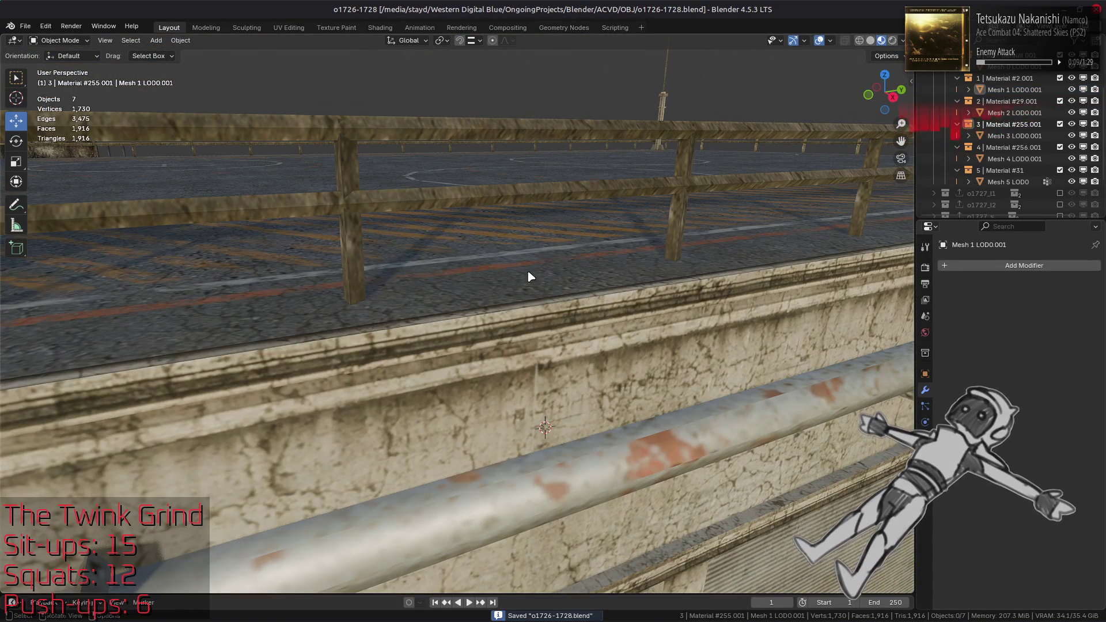
{"action": "key", "text": "alt+Tab"}
{"action": "key", "text": "alt+Tab"}
{"action": "key", "text": "alt+Tab"}
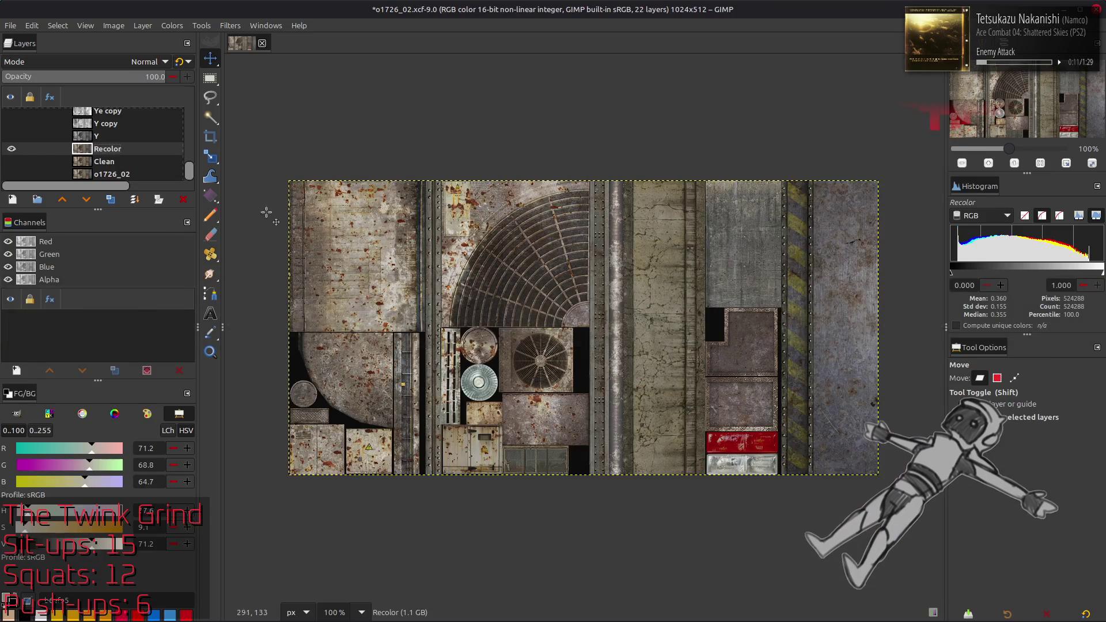
Hide the Recolor layer and delete the Visible layer
{"action": "left_click", "coordinate": [11, 149]}
{"action": "scroll", "coordinate": [17, 149], "scroll_direction": "up", "scroll_amount": 5}
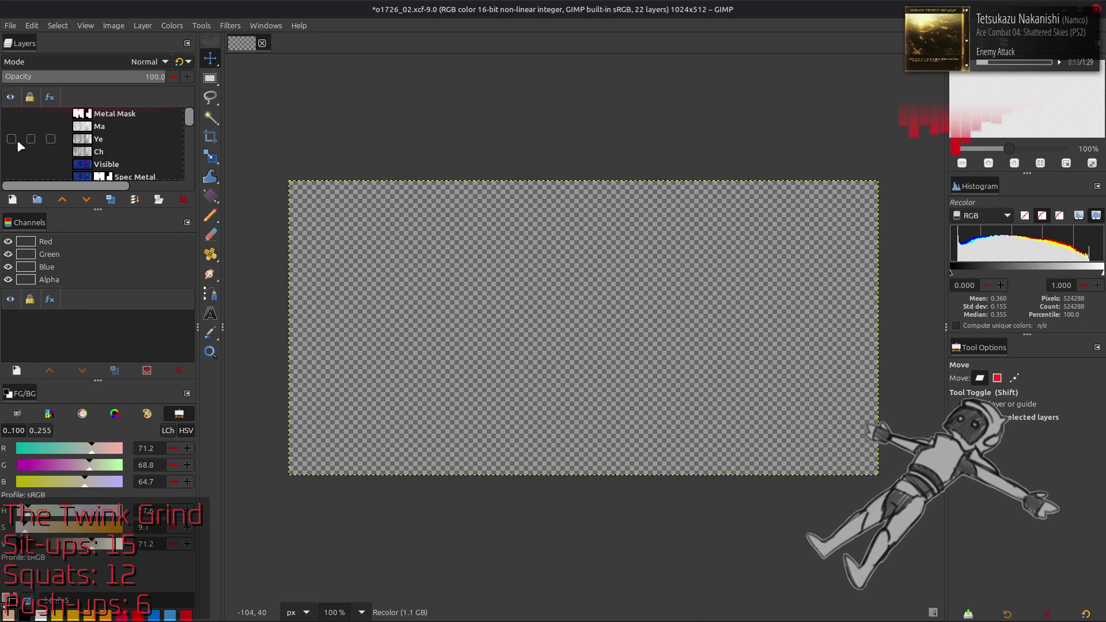
{"action": "left_click", "coordinate": [163, 167]}
{"action": "left_click", "coordinate": [185, 197]}
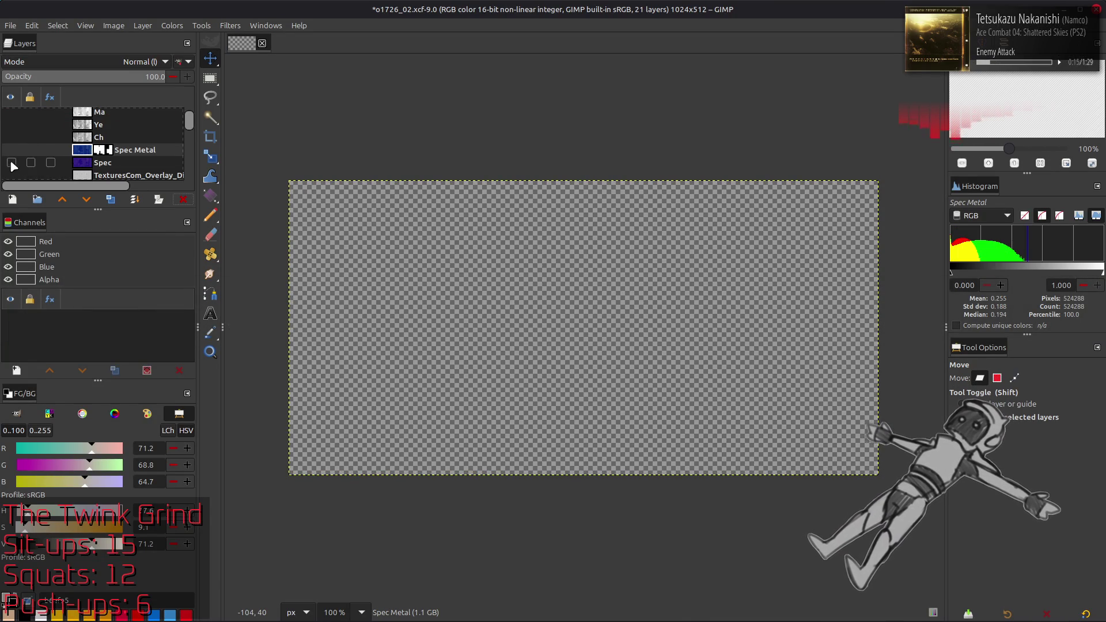
Leave only the Clean layer visible and make it the active layer
{"action": "left_click", "coordinate": [10, 151]}
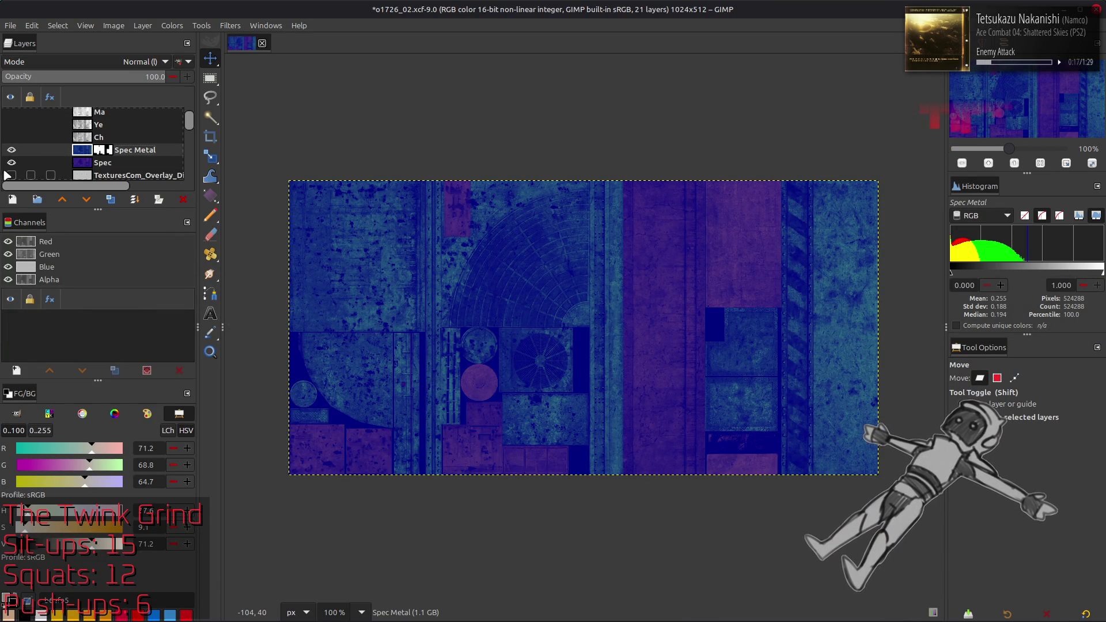
{"action": "left_click", "coordinate": [11, 150]}
{"action": "scroll", "coordinate": [12, 151], "scroll_direction": "down", "scroll_amount": 5}
{"action": "left_click", "coordinate": [11, 149]}
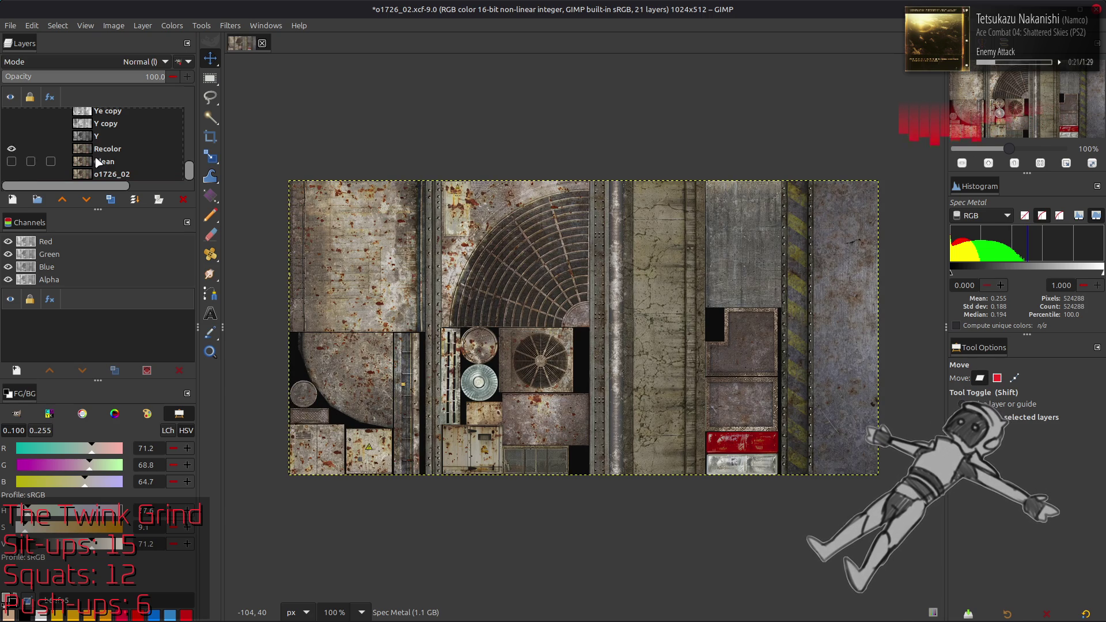
{"action": "left_click", "coordinate": [11, 161]}
{"action": "left_click", "coordinate": [11, 148]}
{"action": "left_click", "coordinate": [106, 161]}
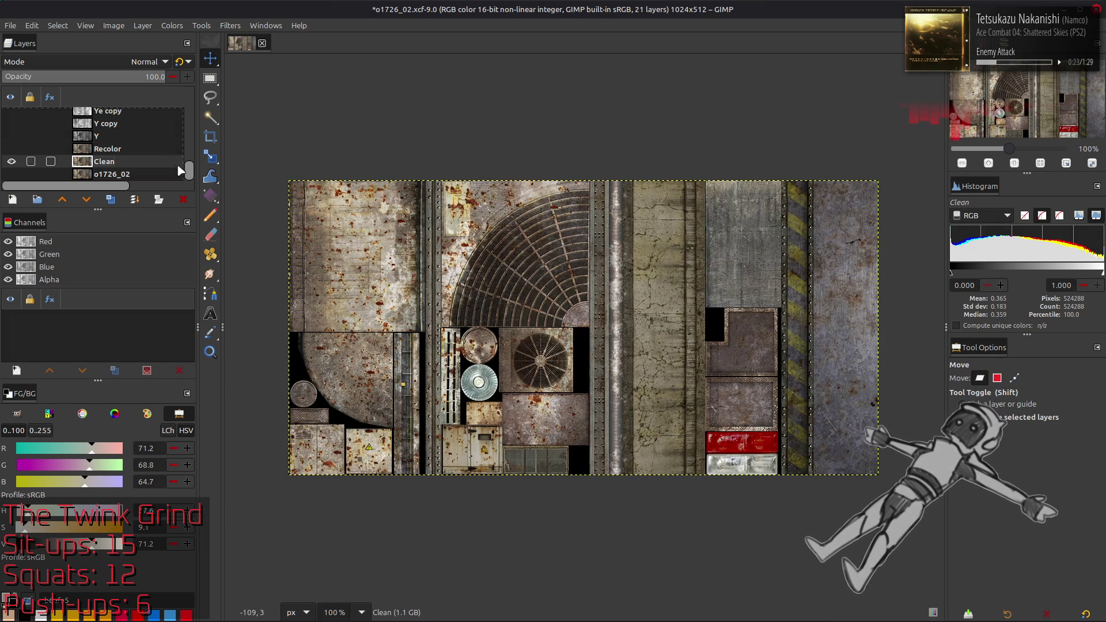
Draw a tall rectangular selection over the pipe column and zoom in on it
{"action": "key", "text": "r"}
{"action": "mouse_move", "coordinate": [614, 167]}
{"action": "left_mouse_down"}
{"action": "mouse_move", "coordinate": [657, 538]}
{"action": "mouse_move", "coordinate": [635, 516]}
{"action": "left_mouse_up"}
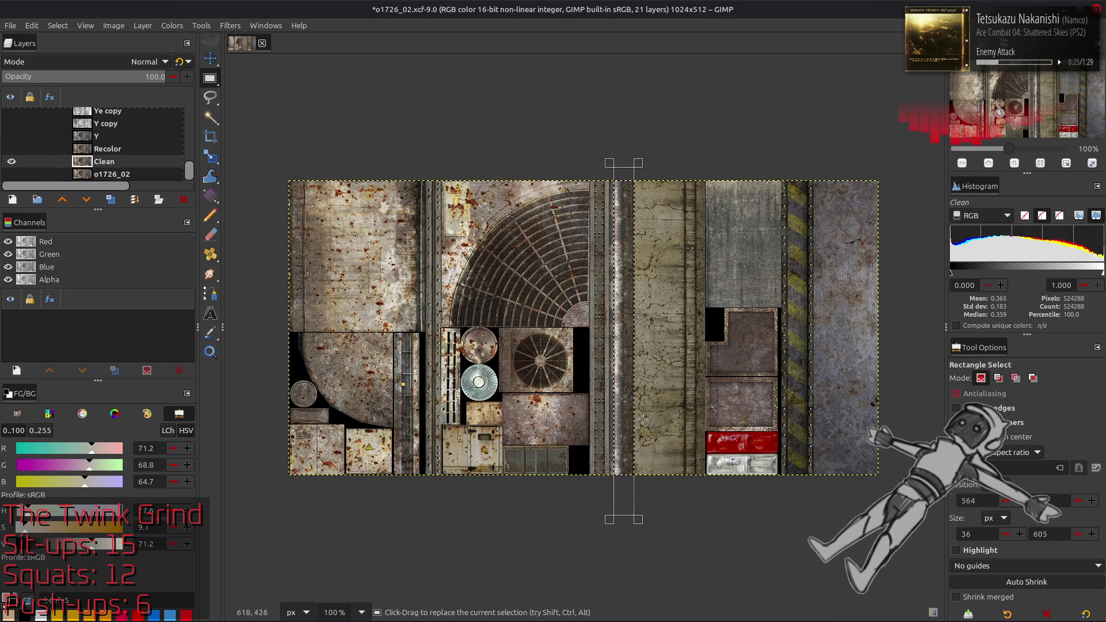
{"action": "key", "text": "3"}
{"action": "scroll", "coordinate": [499, 348], "scroll_direction": "right", "scroll_amount": 5}
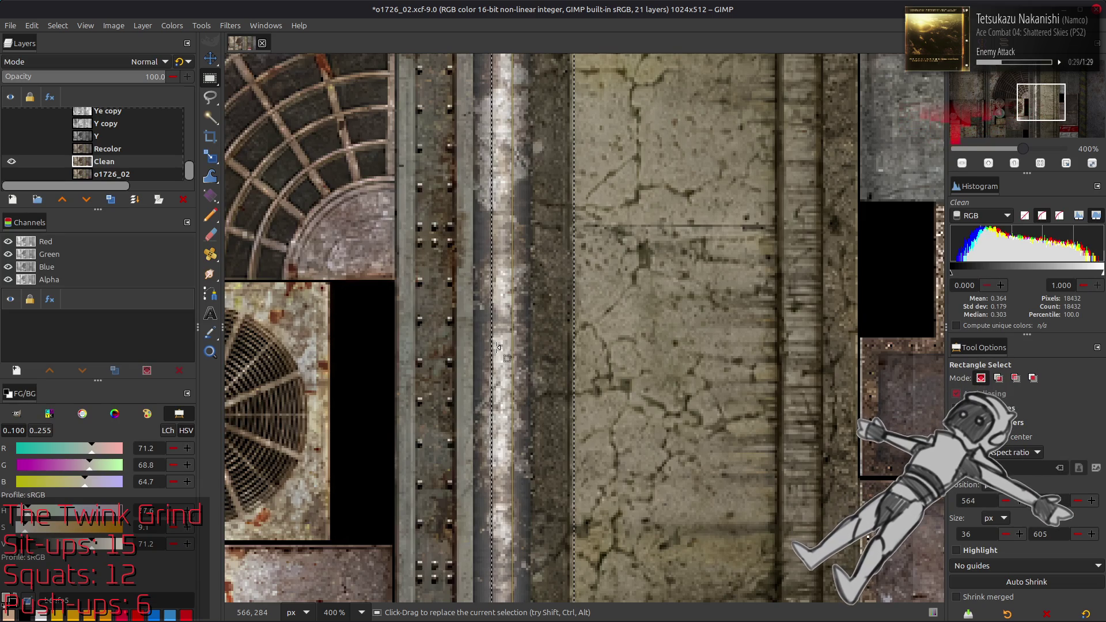
{"action": "scroll", "coordinate": [502, 346], "scroll_direction": "down", "scroll_amount": 5}
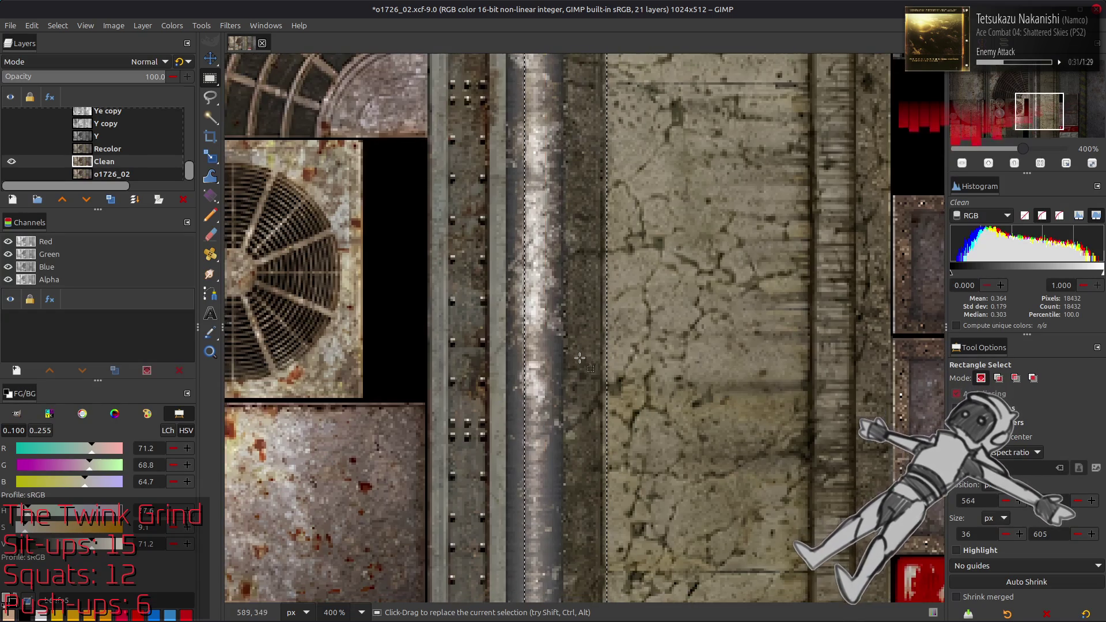
{"action": "scroll", "coordinate": [559, 317], "scroll_direction": "up", "scroll_amount": 2, "text": "ctrl"}
{"action": "scroll", "coordinate": [640, 403], "scroll_direction": "down", "scroll_amount": 4}
{"action": "scroll", "coordinate": [641, 402], "scroll_direction": "left", "scroll_amount": 1}
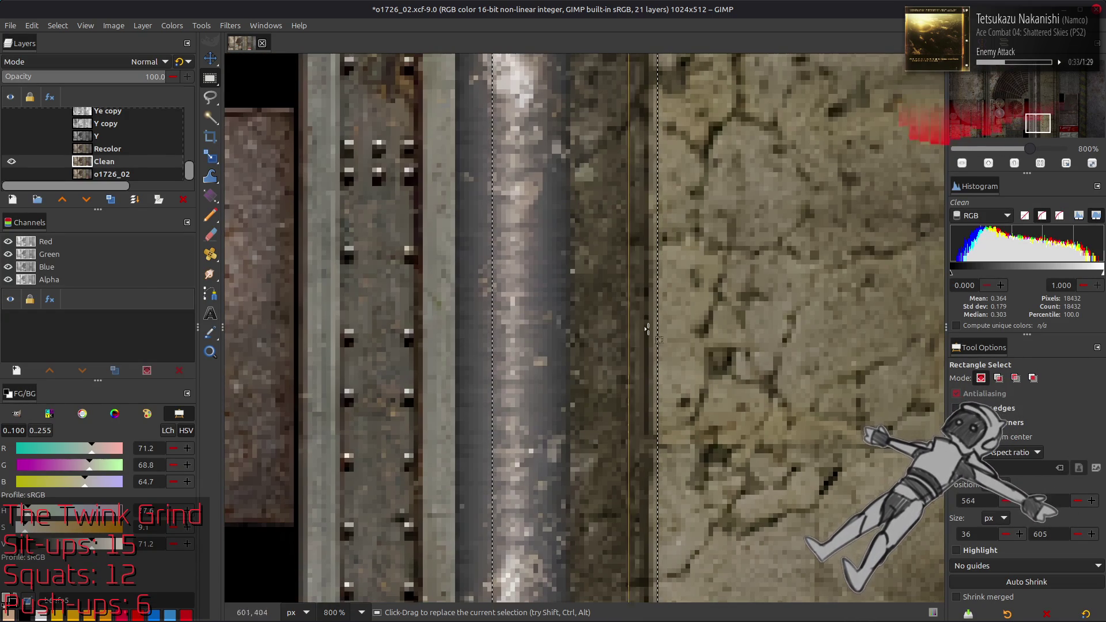
Refine the selection to 18 × 605 px at x 580, check at 100% and 200%, then hide Clean
{"action": "mouse_move", "coordinate": [651, 404]}
{"action": "left_mouse_down"}
{"action": "mouse_move", "coordinate": [574, 420]}
{"action": "mouse_move", "coordinate": [624, 418]}
{"action": "left_mouse_up"}
{"action": "scroll", "coordinate": [625, 417], "scroll_direction": "down", "scroll_amount": 3}
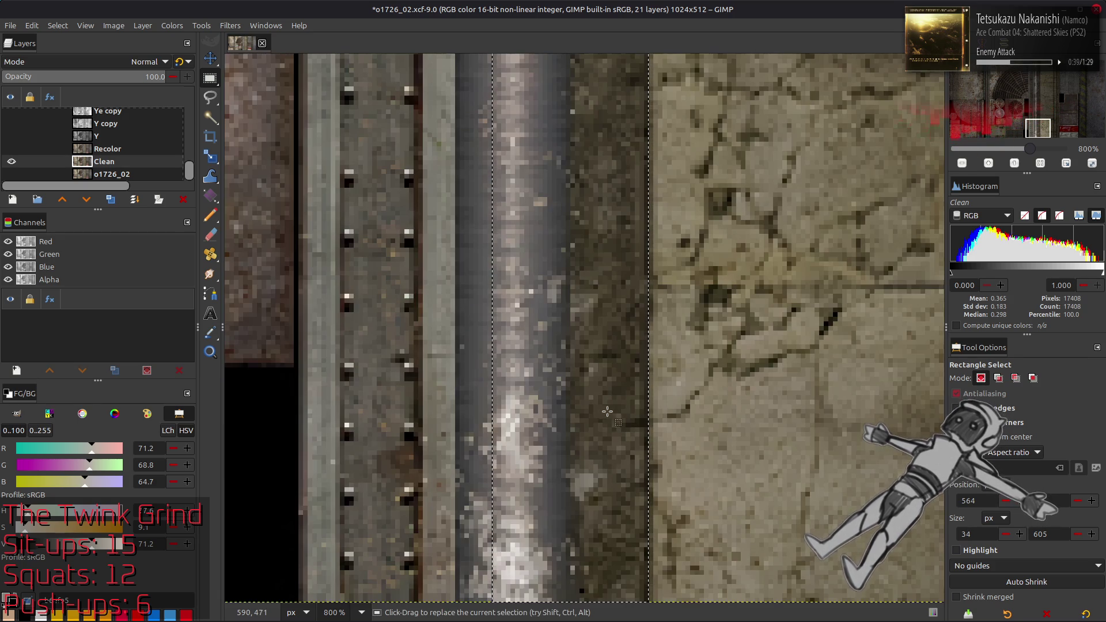
{"action": "mouse_move", "coordinate": [524, 382]}
{"action": "left_mouse_down"}
{"action": "mouse_move", "coordinate": [614, 398]}
{"action": "mouse_move", "coordinate": [591, 398]}
{"action": "left_mouse_up"}
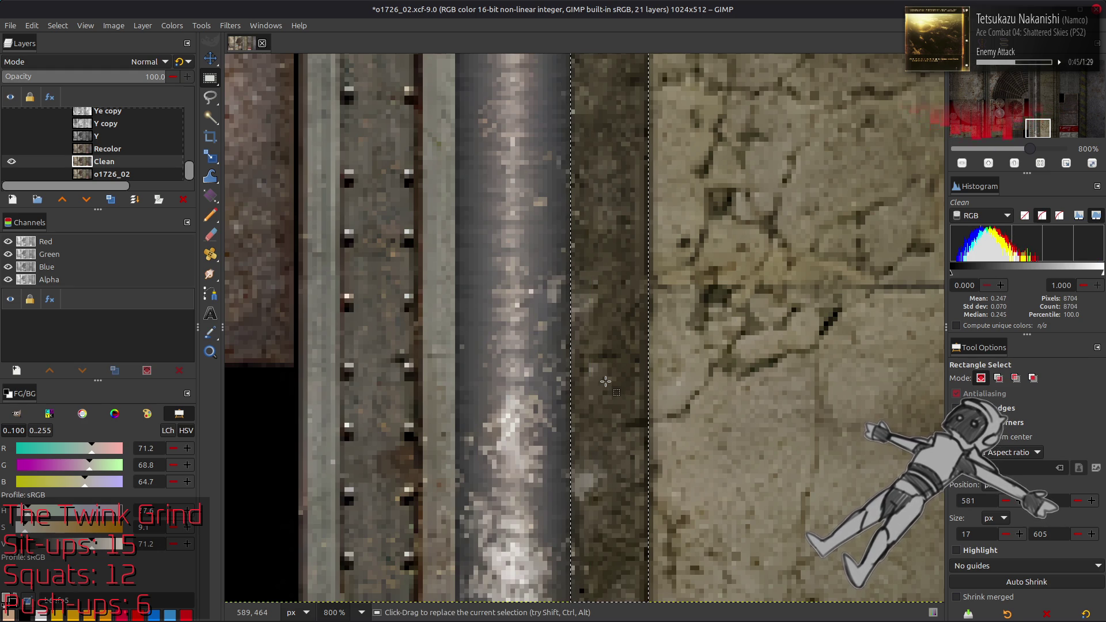
{"action": "scroll", "coordinate": [606, 382], "scroll_direction": "up", "scroll_amount": 5}
{"action": "left_click_drag", "start_coordinate": [575, 375], "coordinate": [629, 373]}
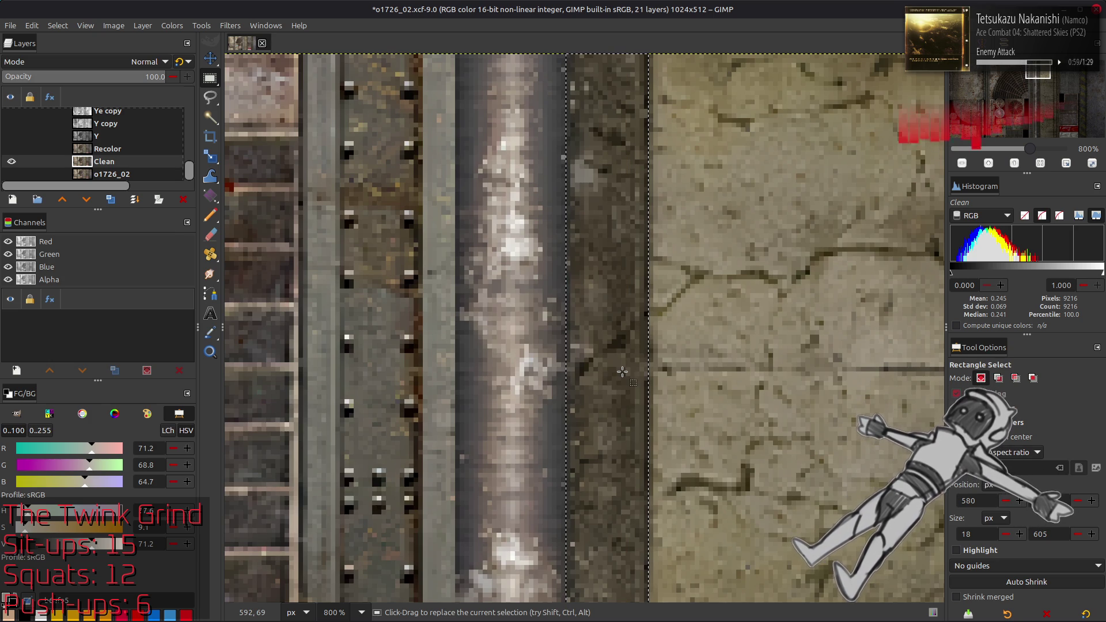
{"action": "key", "text": "1"}
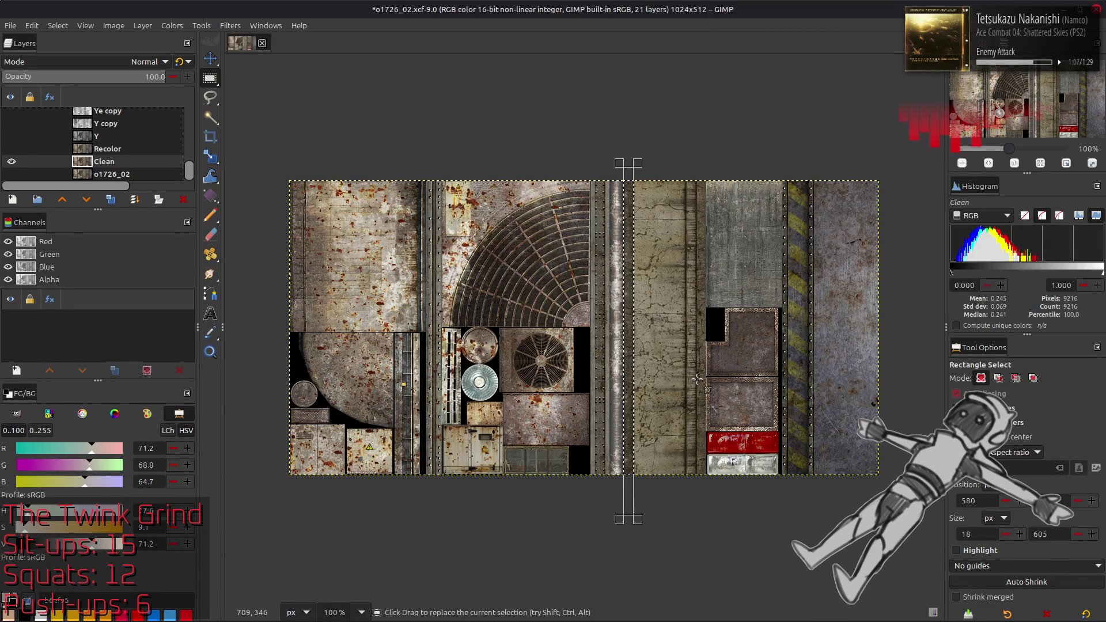
{"action": "key", "text": "2"}
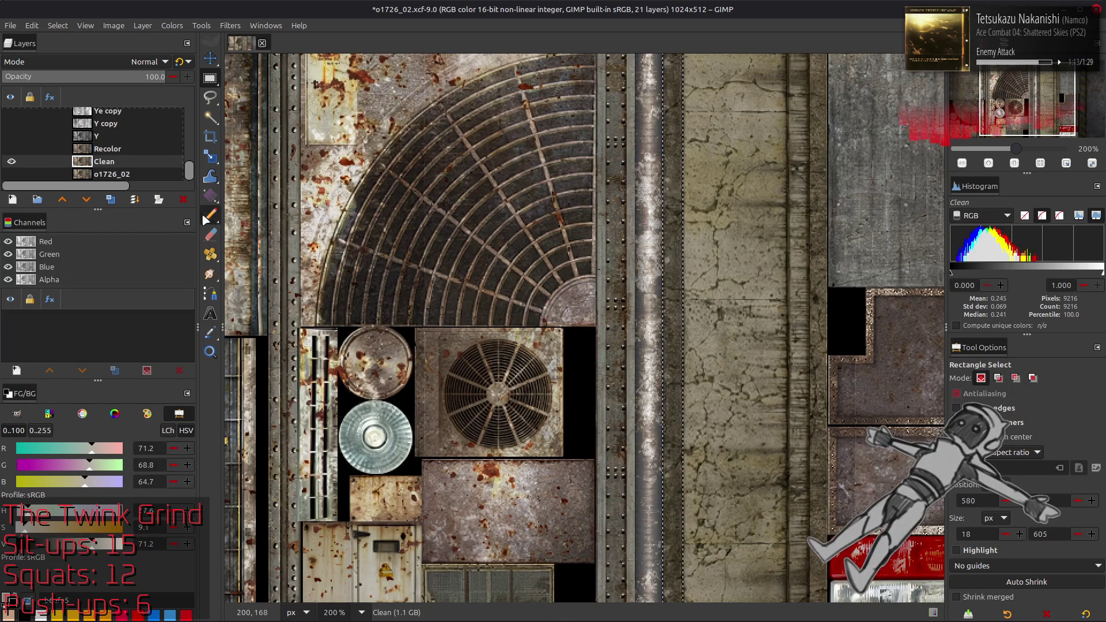
{"action": "left_click", "coordinate": [11, 161]}
Show the Spec layer and apply a Levels adjustment to the Spec Metal layer mask
{"action": "scroll", "coordinate": [18, 151], "scroll_direction": "up", "scroll_amount": 3}
{"action": "scroll", "coordinate": [18, 151], "scroll_direction": "up", "scroll_amount": 3}
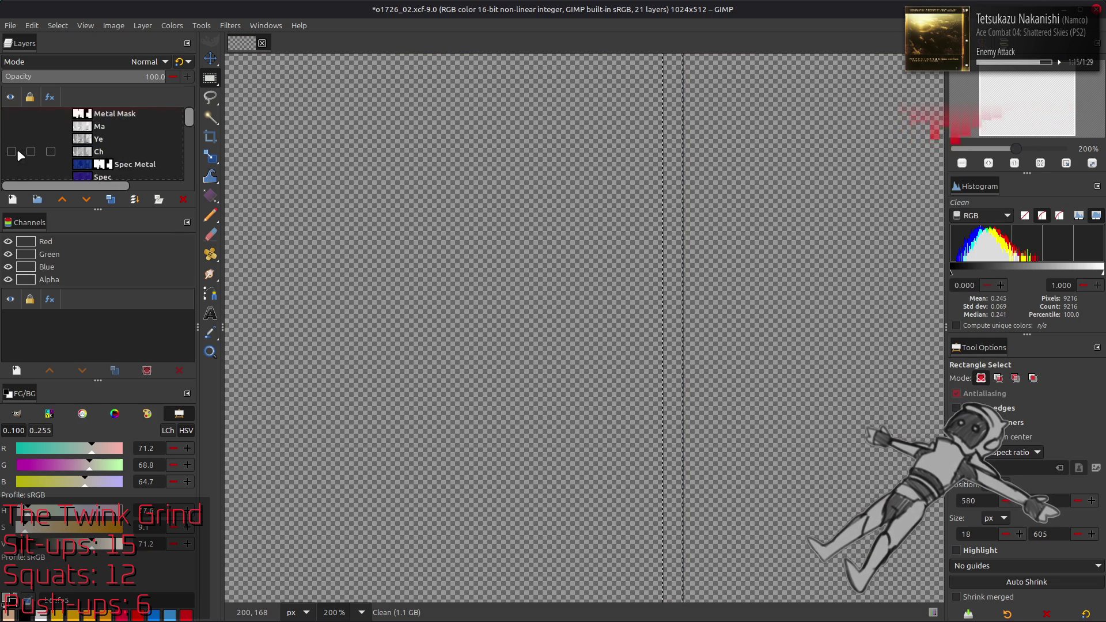
{"action": "left_click", "coordinate": [11, 166]}
{"action": "left_click", "coordinate": [92, 153]}
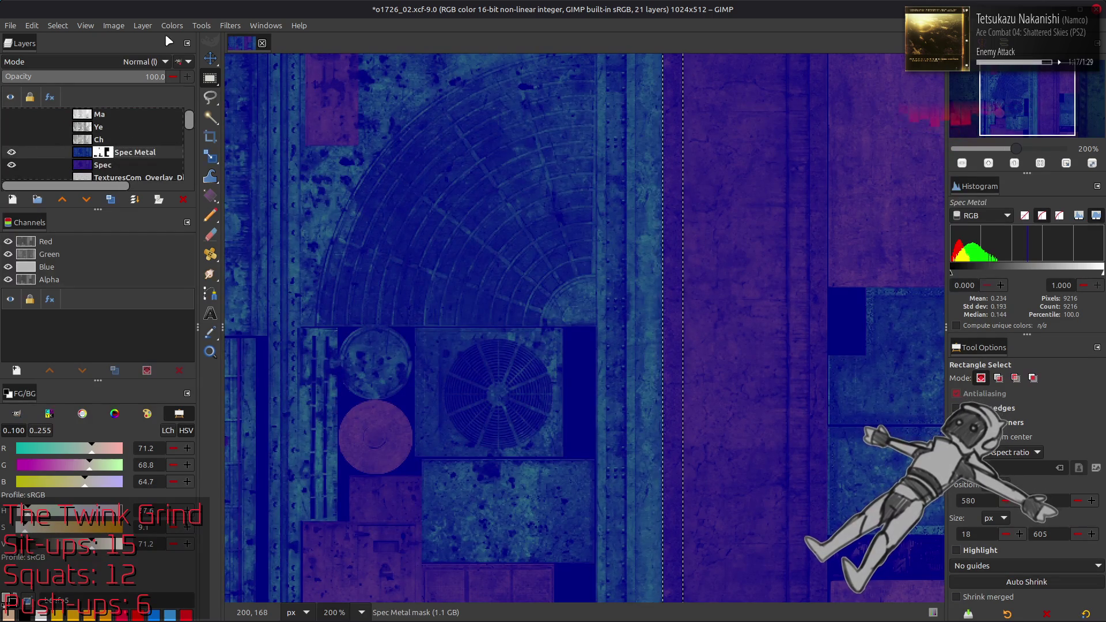
{"action": "left_click", "coordinate": [172, 25]}
{"action": "left_click", "coordinate": [173, 139]}
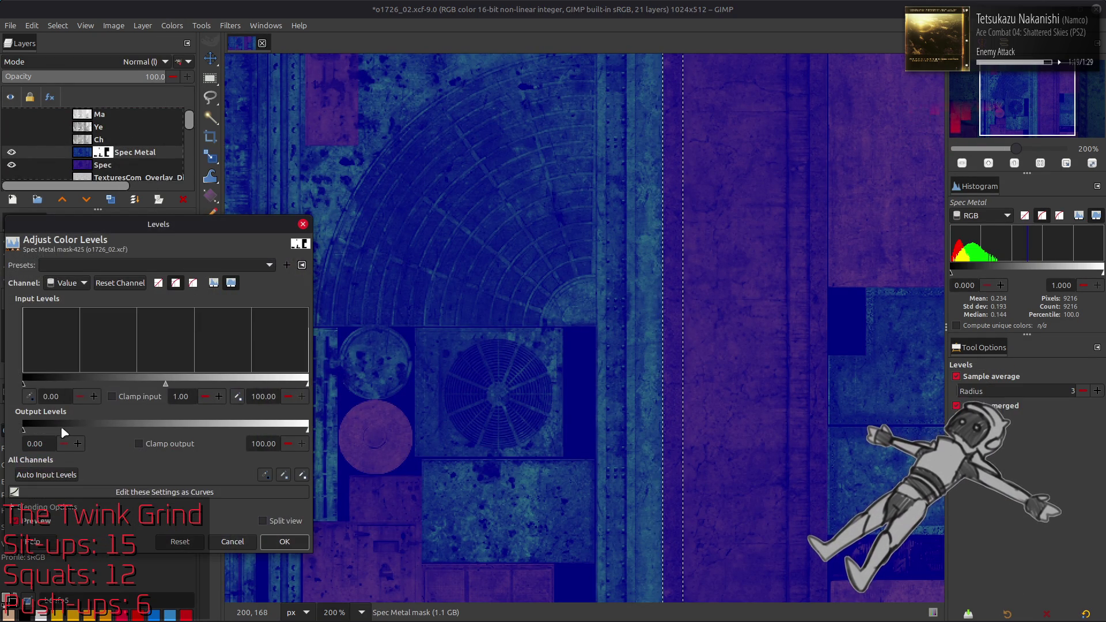
{"action": "left_click", "coordinate": [284, 542]}
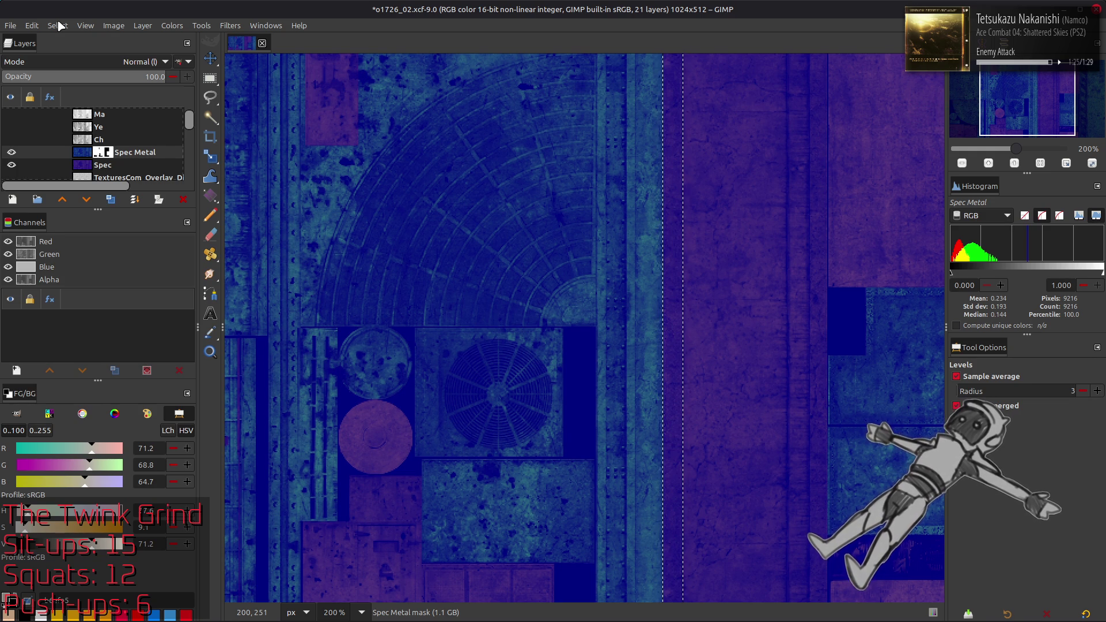
Clear the selection, hide Metal Mask, and merge Spec Metal down into Spec
{"action": "left_click", "coordinate": [12, 114]}
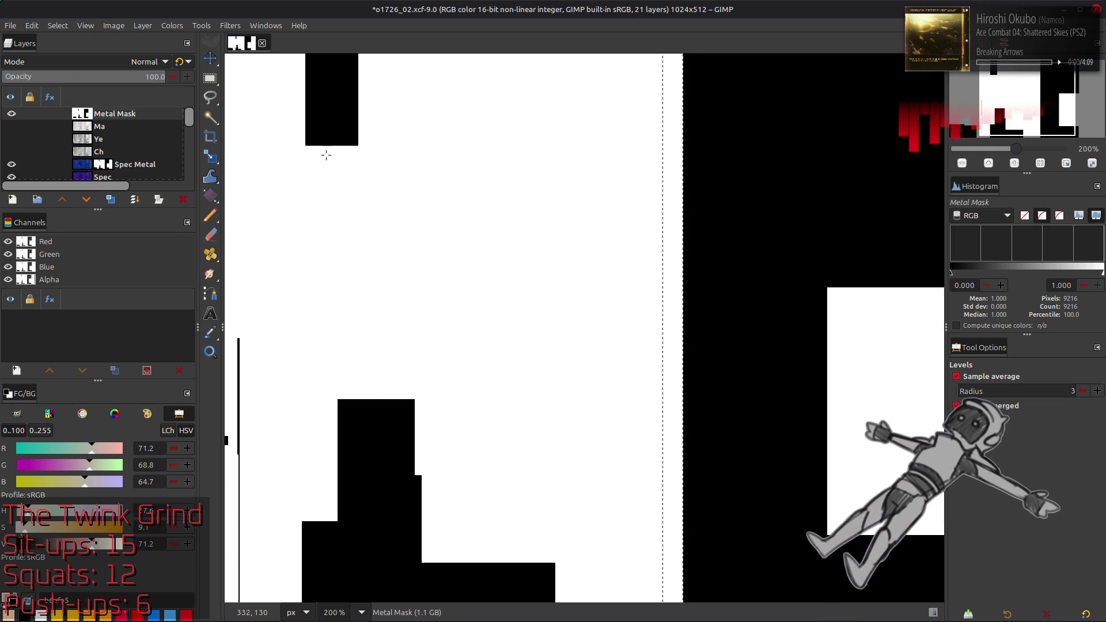
{"action": "left_click", "coordinate": [56, 25]}
{"action": "left_click", "coordinate": [69, 56]}
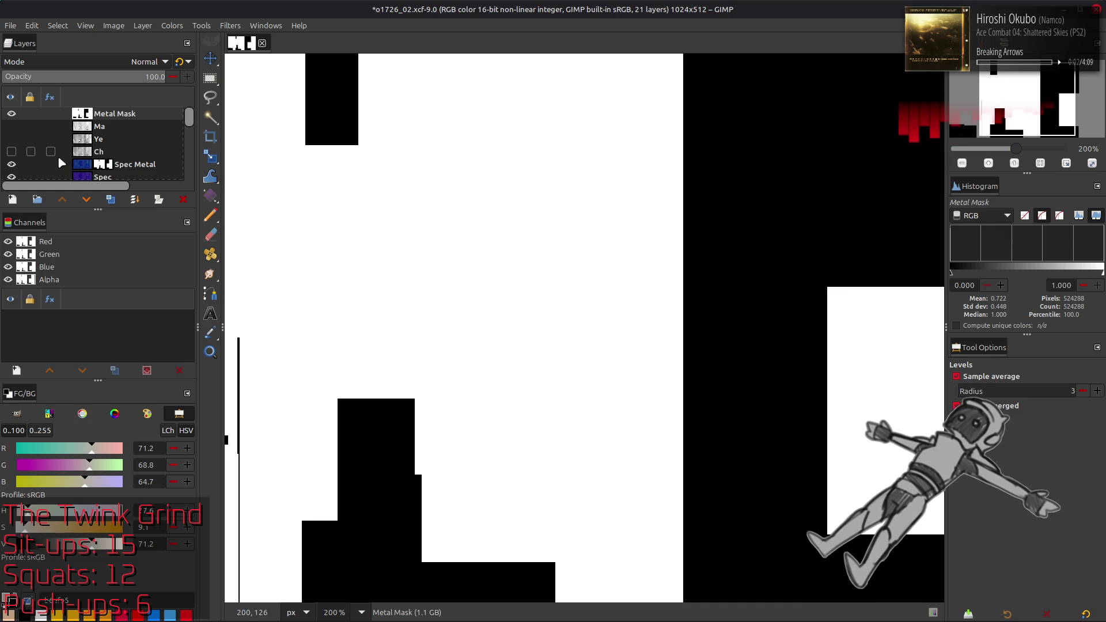
{"action": "left_click", "coordinate": [12, 113]}
{"action": "left_click", "coordinate": [127, 165]}
{"action": "right_click", "coordinate": [128, 168]}
{"action": "left_click", "coordinate": [161, 291]}
Export over o1726_02_s.dds with BC1, then undo the merge and save o1726_02.xcf
{"action": "left_click", "coordinate": [10, 26]}
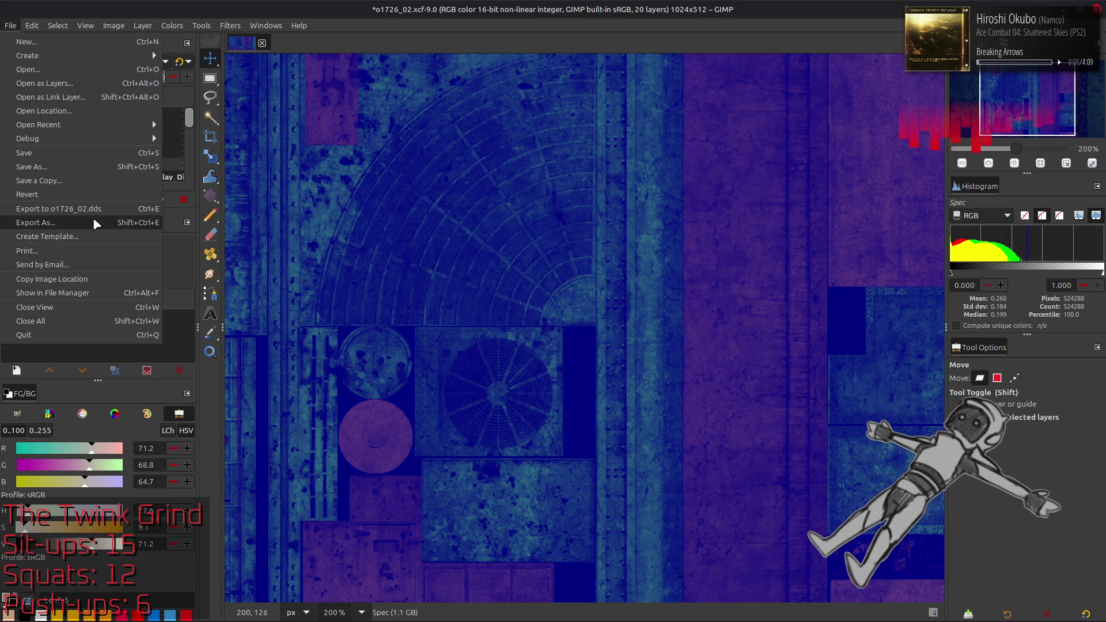
{"action": "left_click", "coordinate": [96, 222]}
{"action": "double_click", "coordinate": [374, 325]}
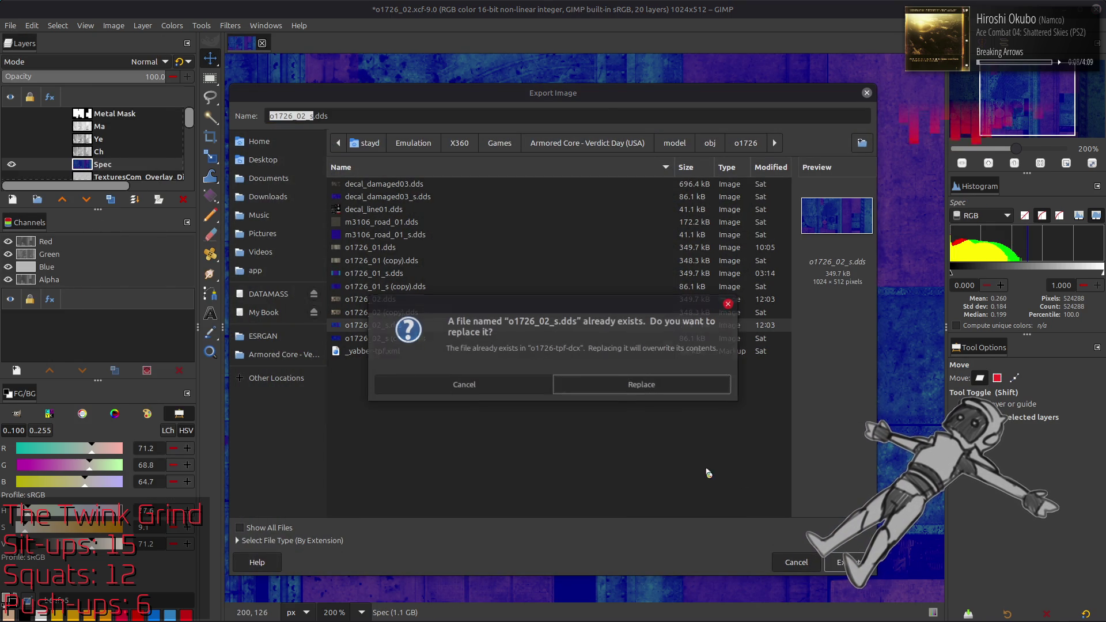
{"action": "left_click", "coordinate": [646, 385]}
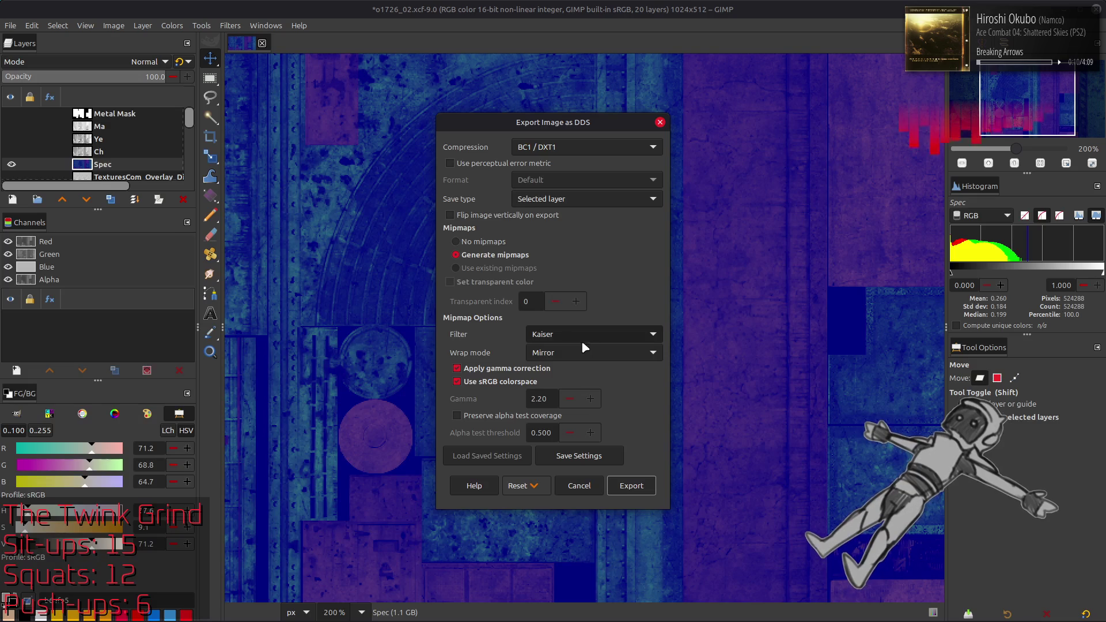
{"action": "left_click", "coordinate": [630, 485]}
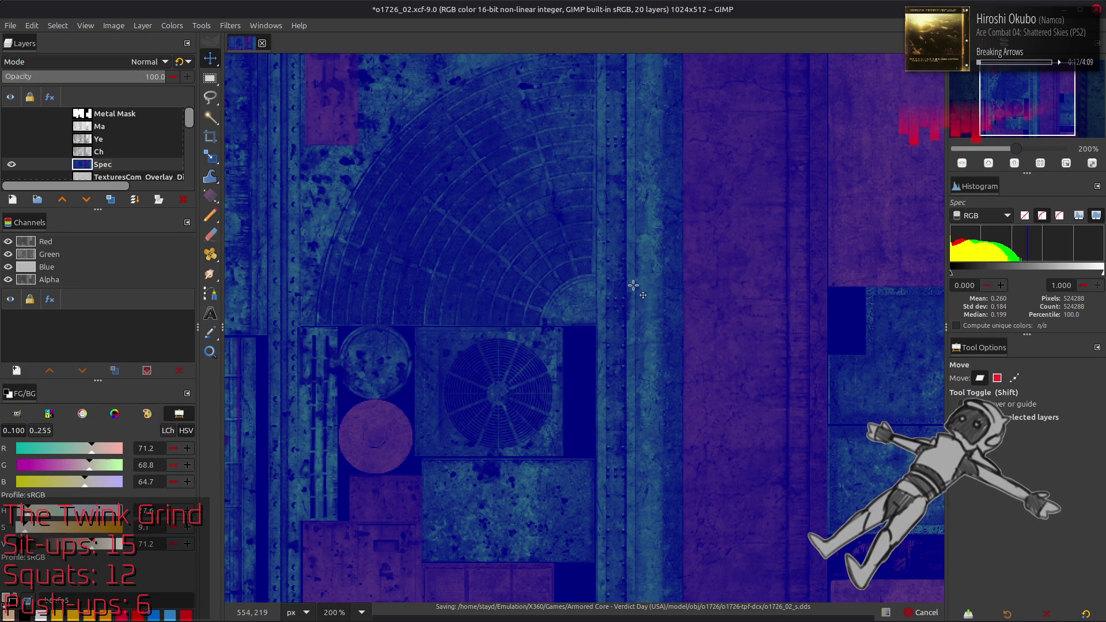
{"action": "key", "text": "ctrl+z"}
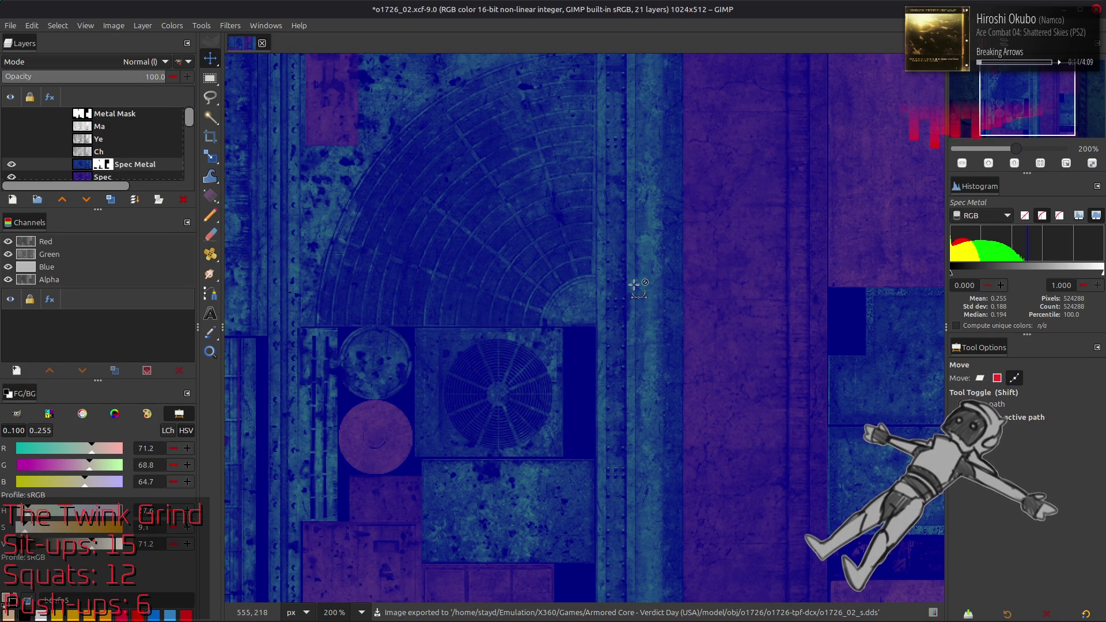
{"action": "key", "text": "ctrl+s"}
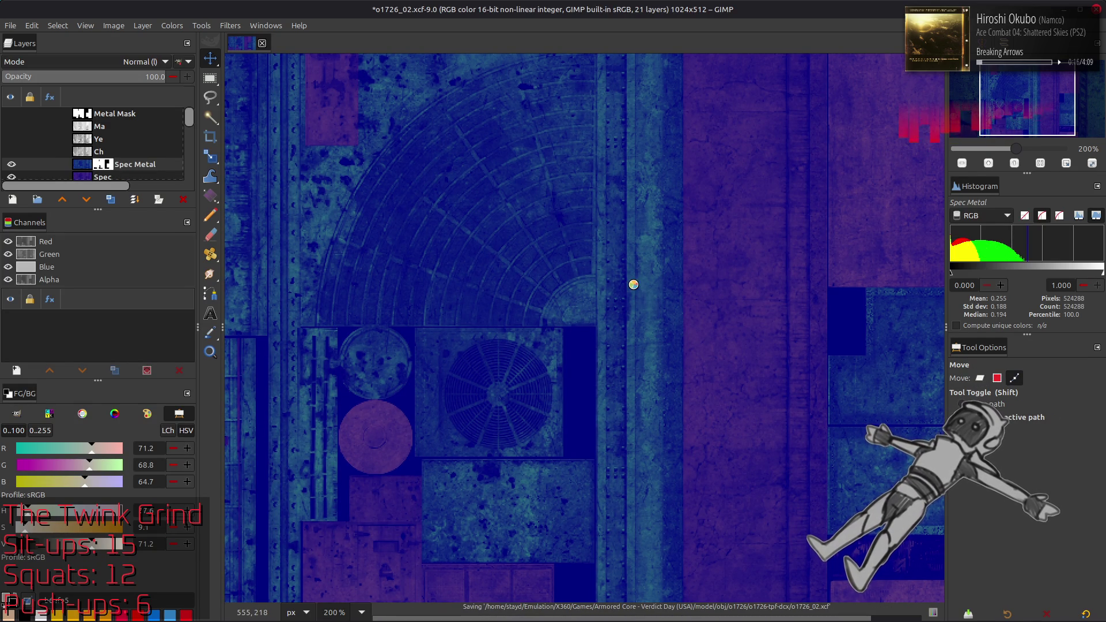
Paste the exported o1726_02_s.dds into the o1726_02_s-tpf-dcx folder, replacing the old copy
{"action": "key", "text": "alt+Tab"}
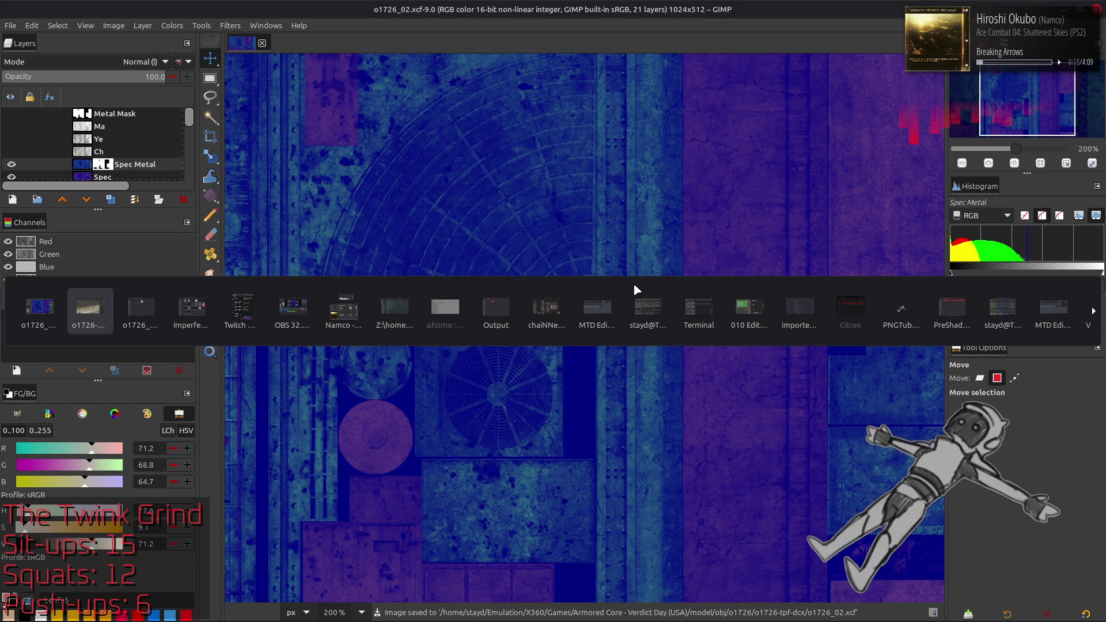
{"action": "key", "text": "alt+Tab"}
{"action": "left_click", "coordinate": [570, 207]}
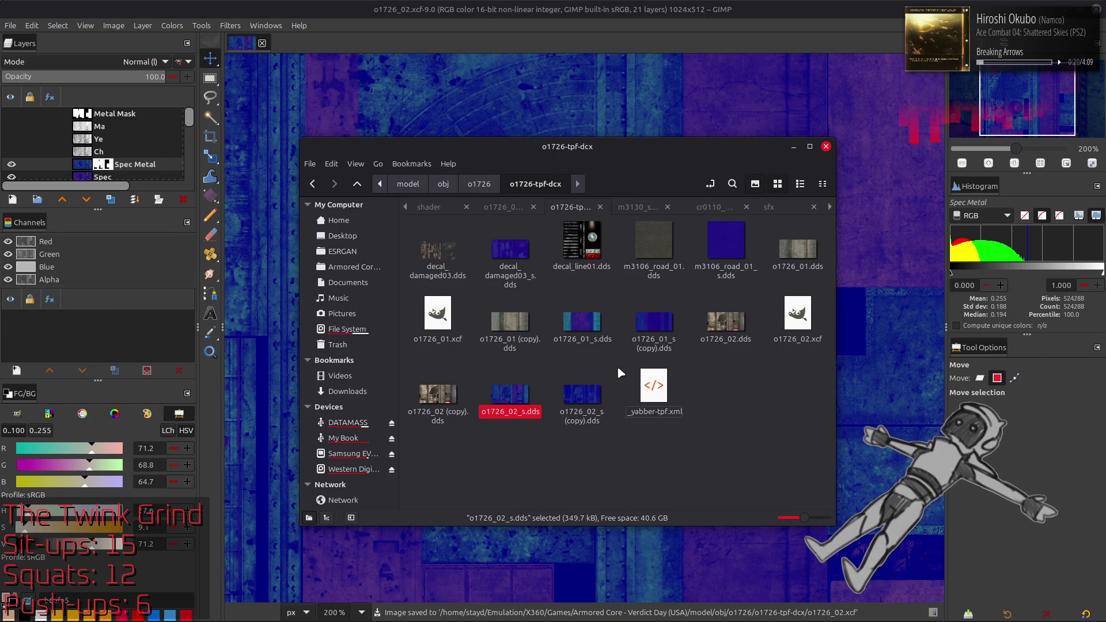
{"action": "key", "text": "ctrl+Page_Up"}
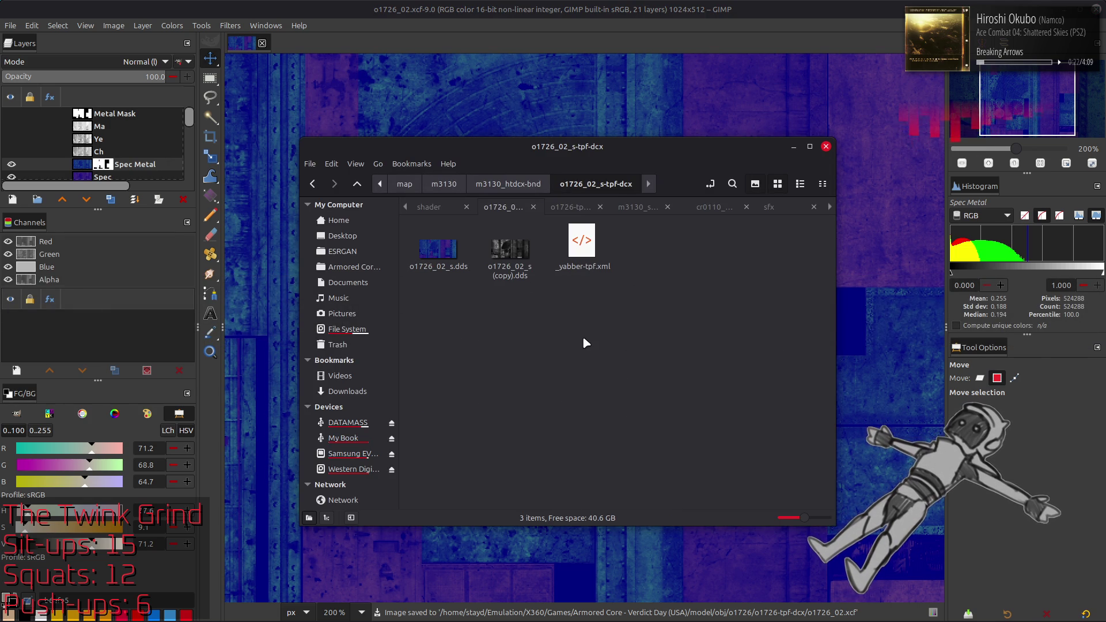
{"action": "key", "text": "ctrl+v"}
{"action": "left_click", "coordinate": [673, 488]}
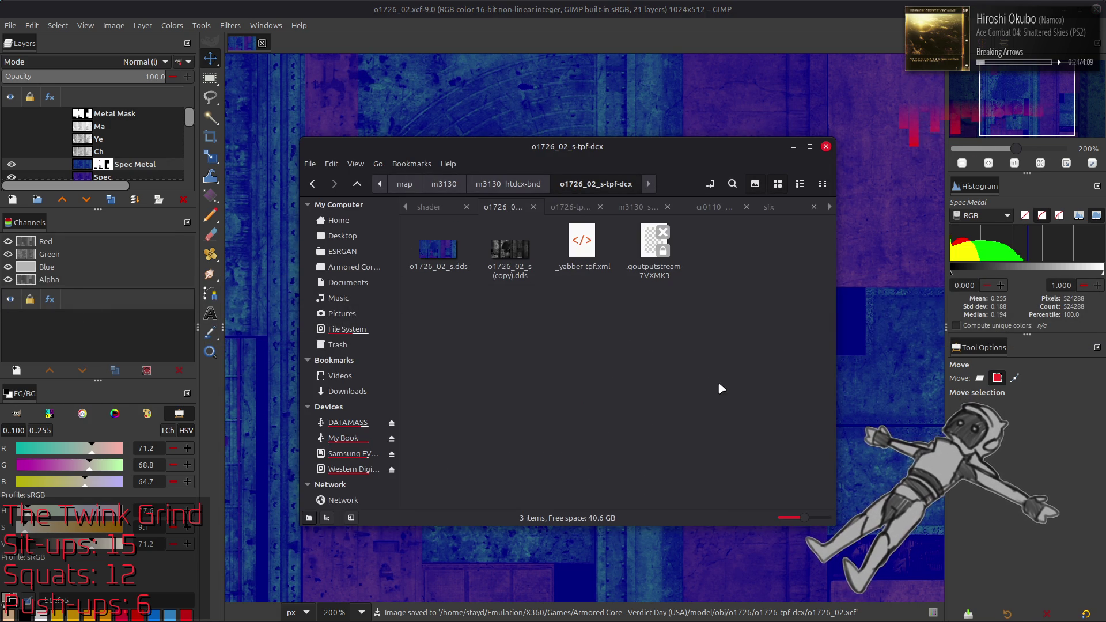
{"action": "key", "text": "alt+Tab"}
{"action": "key", "text": "alt+Tab"}
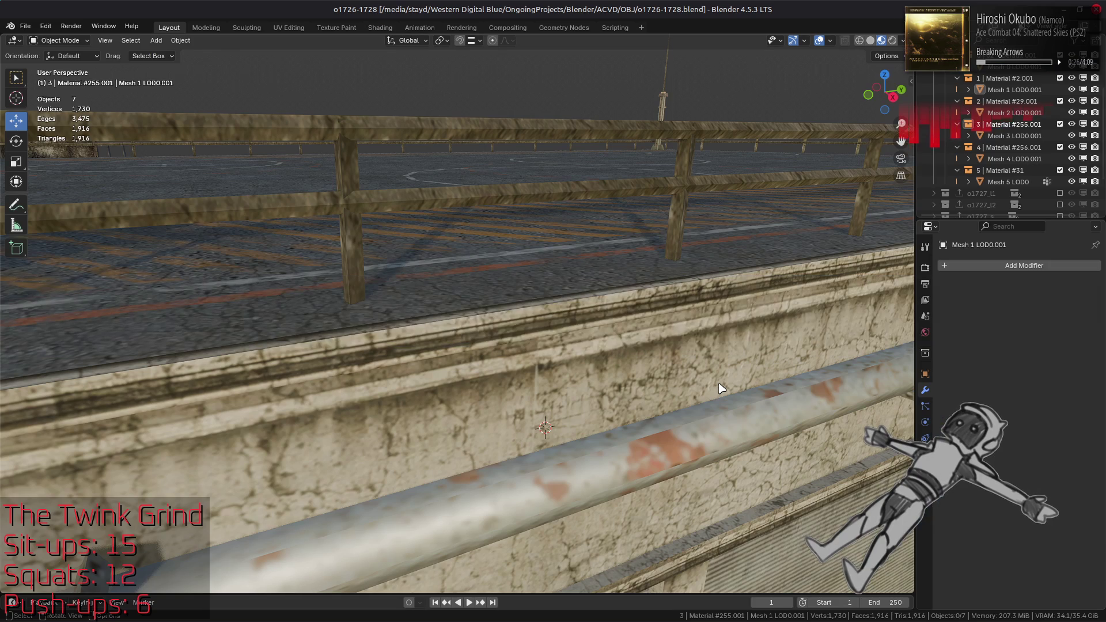
Inspect the fence's diffuse and specular texture nodes in Shading, then fly along the rail
{"action": "left_click", "coordinate": [567, 196]}
{"action": "left_click", "coordinate": [380, 27]}
{"action": "left_click", "coordinate": [444, 396]}
{"action": "left_click", "coordinate": [438, 554]}
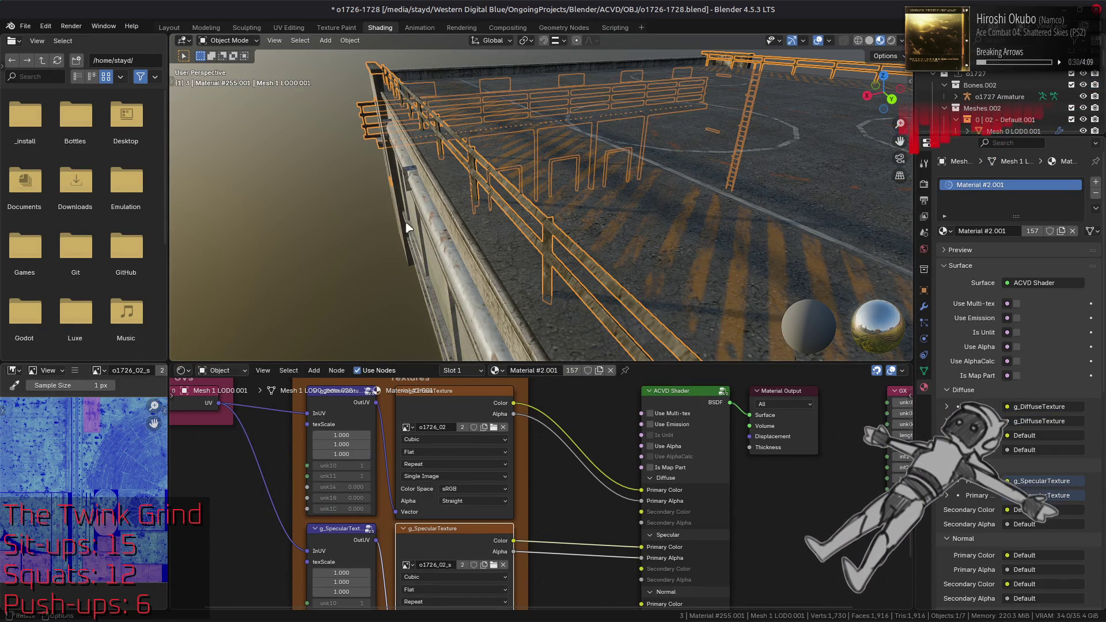
{"action": "key", "text": "alt+a"}
{"action": "mouse_move", "coordinate": [452, 213]}
{"action": "middle_mouse_down"}
{"action": "mouse_move", "coordinate": [482, 190]}
{"action": "mouse_move", "coordinate": [484, 173]}
{"action": "middle_mouse_up"}
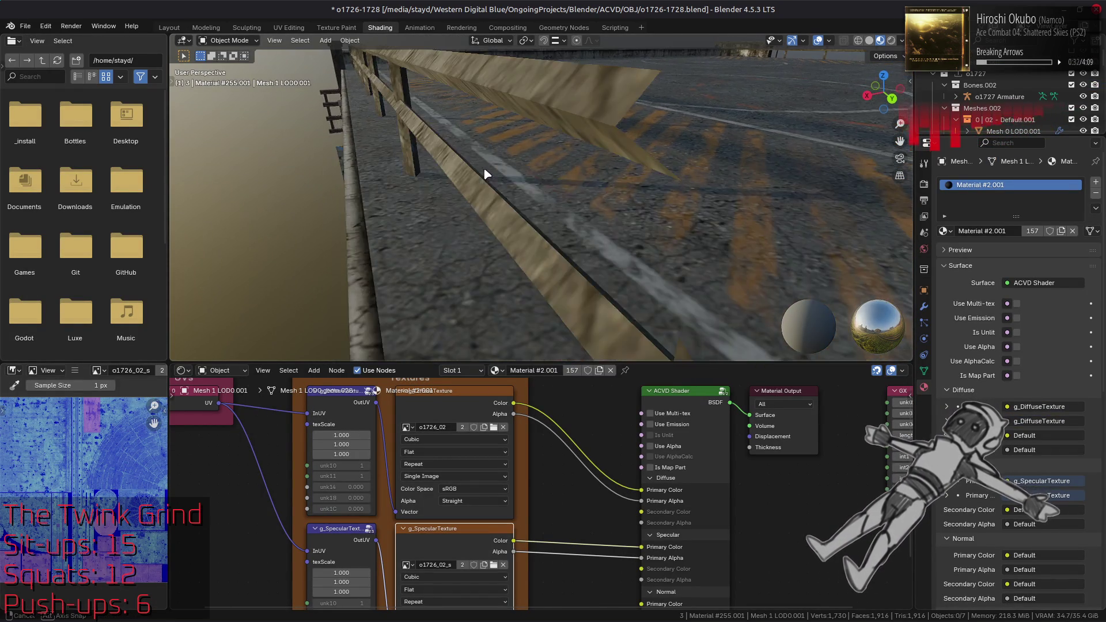
{"action": "key", "text": "w"}
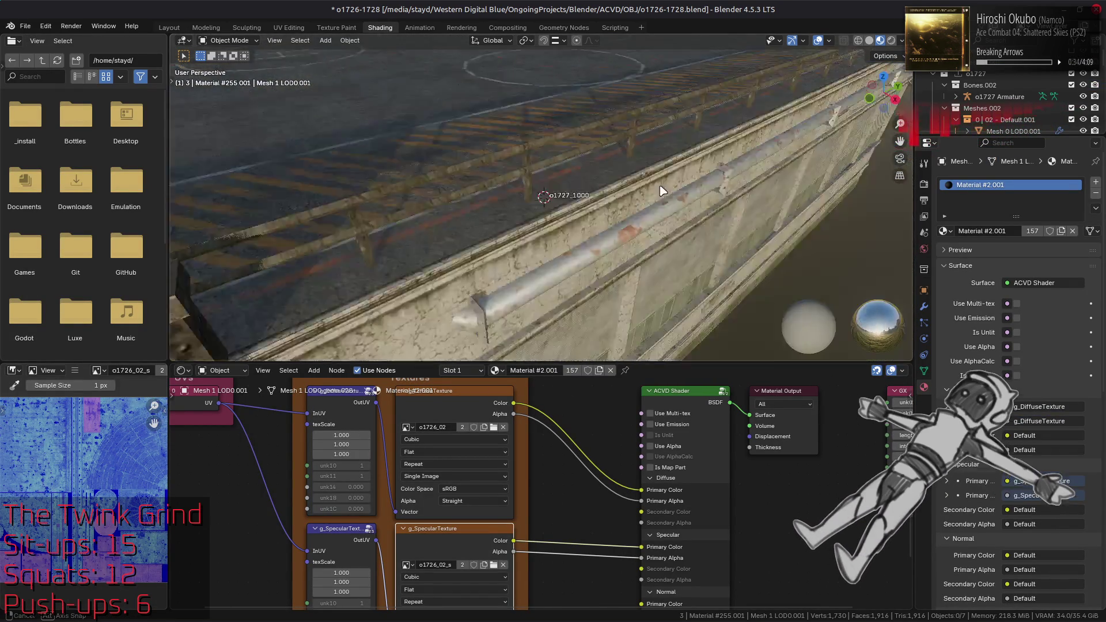
{"action": "key", "text": "alt+Tab"}
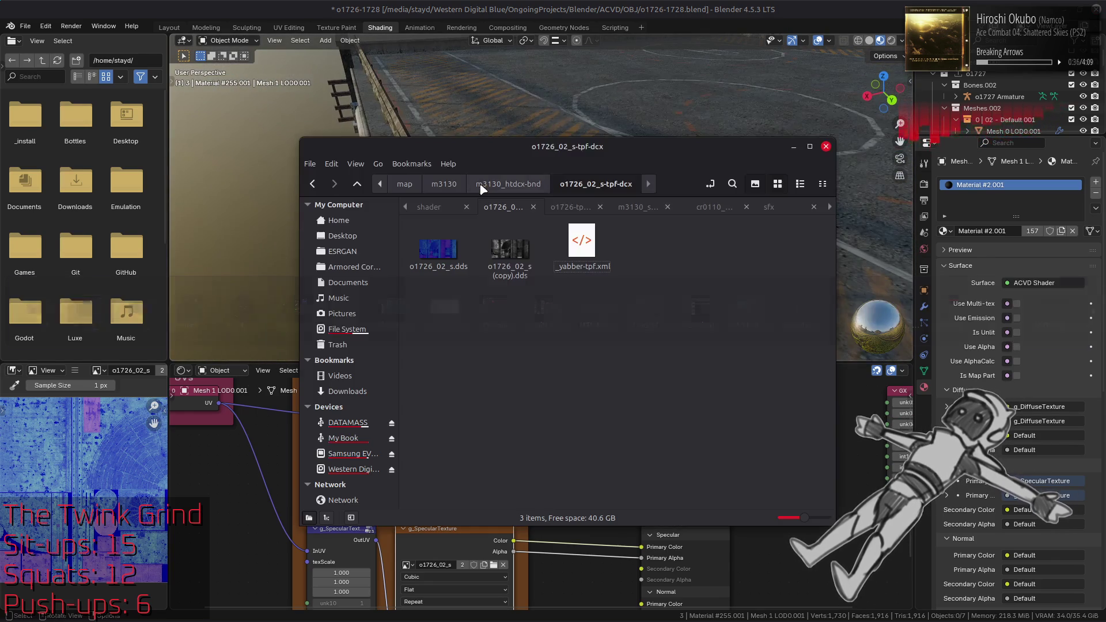
{"action": "key", "text": "alt+Tab"}
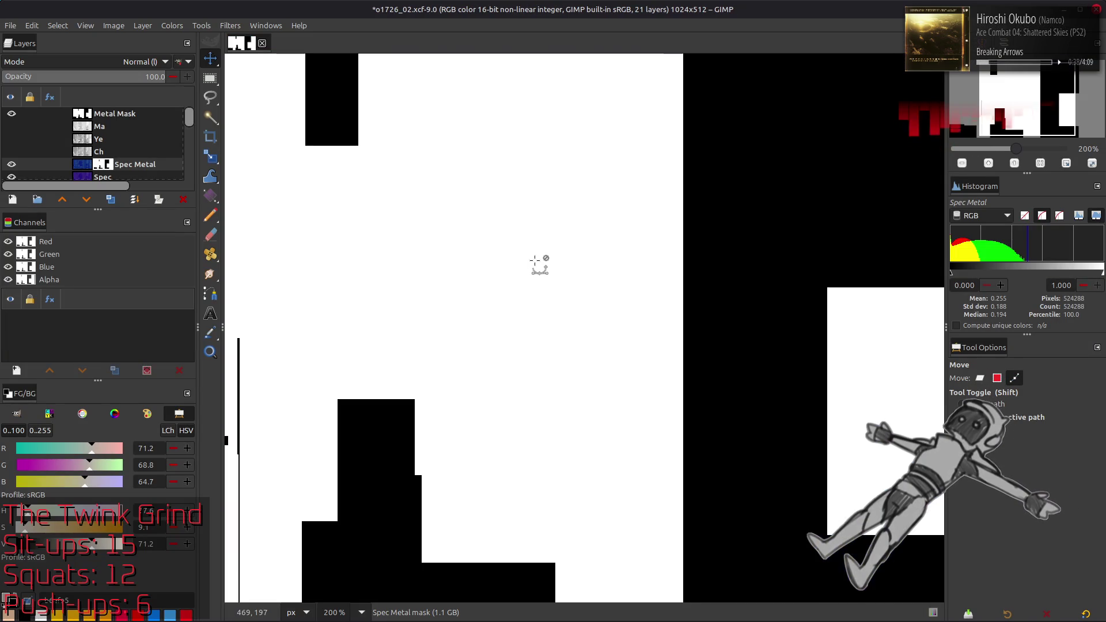
Hide Metal Mask, target Spec Metal's pixels, and rectangle-select a narrow full-height strip
{"action": "key", "text": "ctrl+z"}
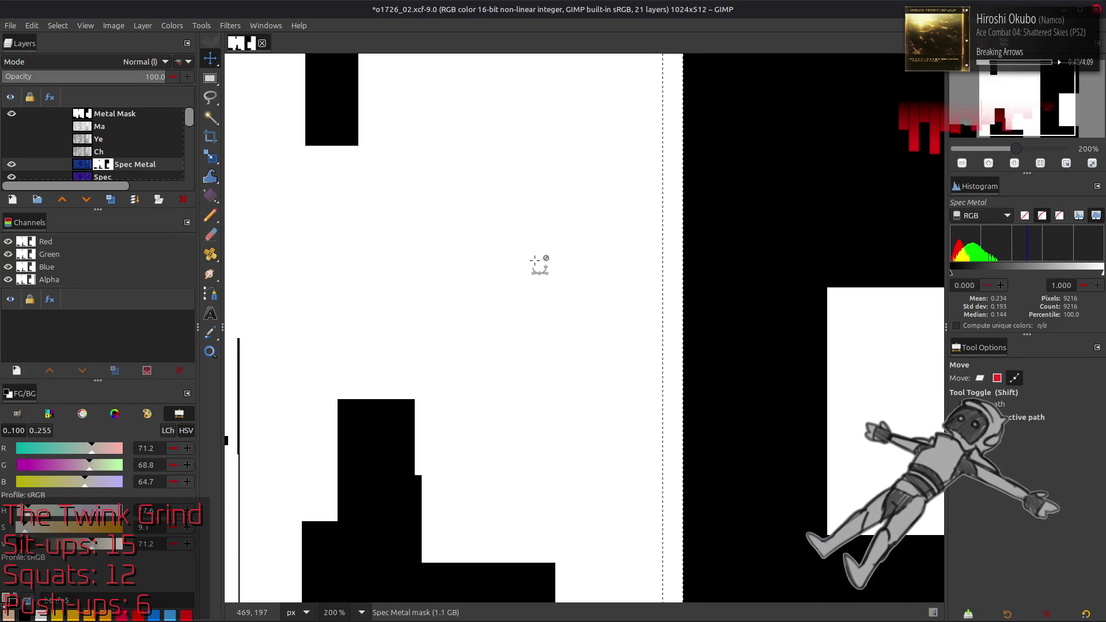
{"action": "left_click", "coordinate": [11, 114]}
{"action": "left_click", "coordinate": [80, 166]}
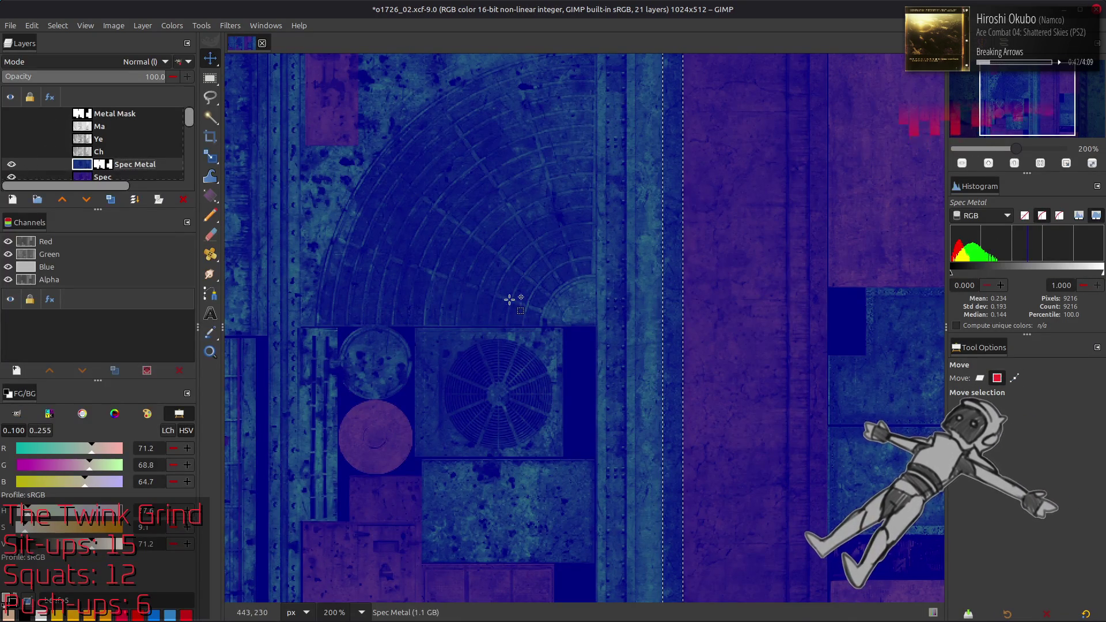
{"action": "scroll", "coordinate": [510, 300], "scroll_direction": "down", "scroll_amount": 1}
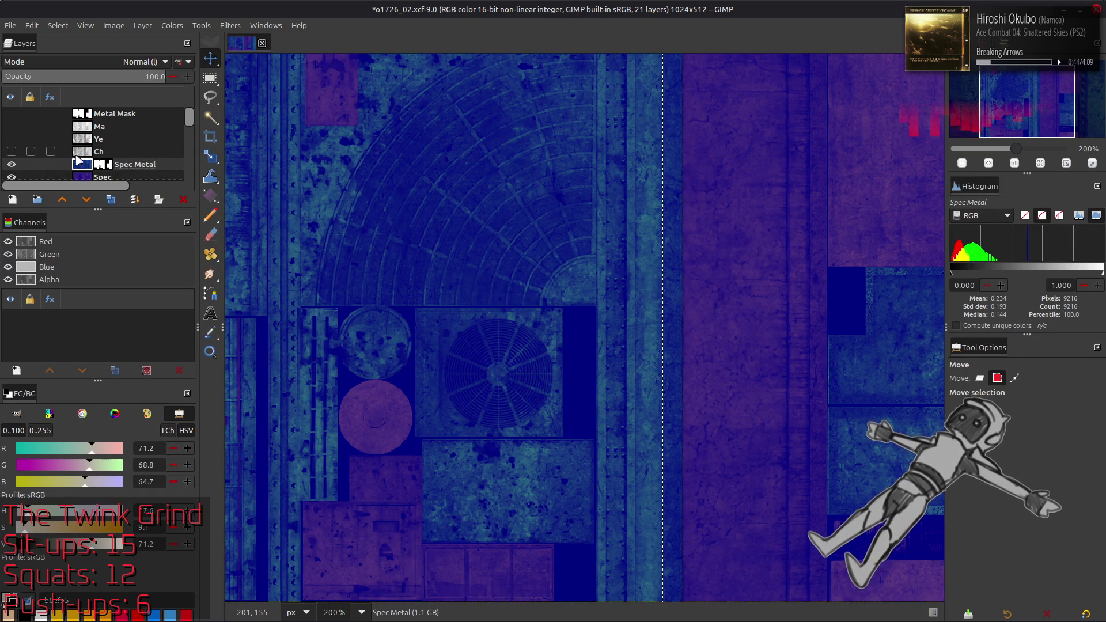
{"action": "key", "text": "r"}
{"action": "left_click_drag", "start_coordinate": [646, 297], "coordinate": [662, 338]}
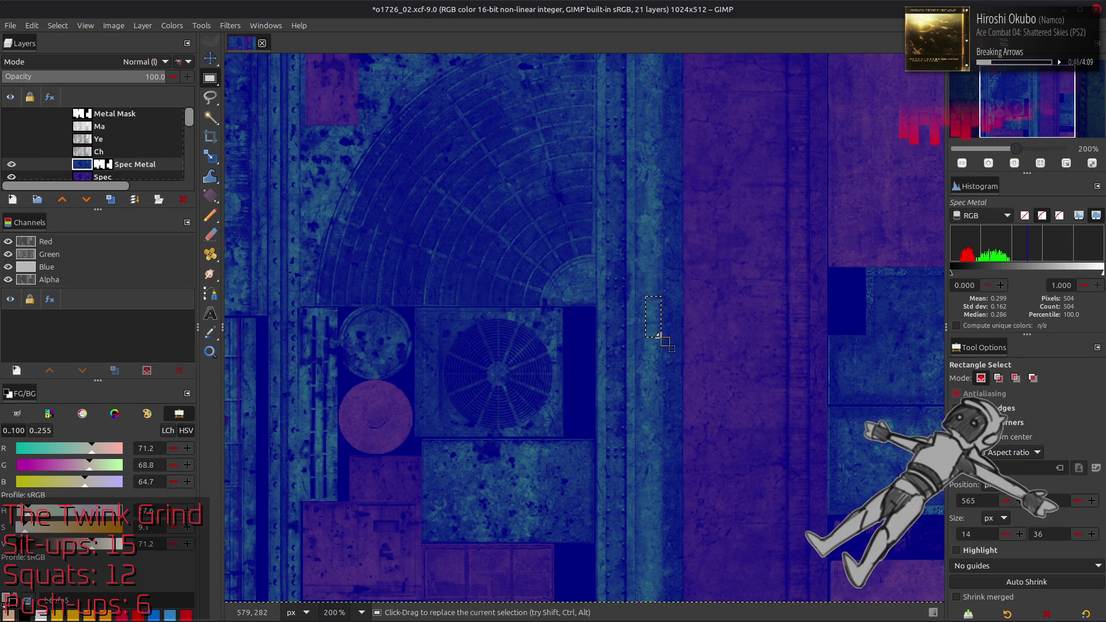
{"action": "left_click_drag", "start_coordinate": [664, 611], "coordinate": [683, 40]}
In Levels, set the red high input value to 50
{"action": "left_click", "coordinate": [171, 26]}
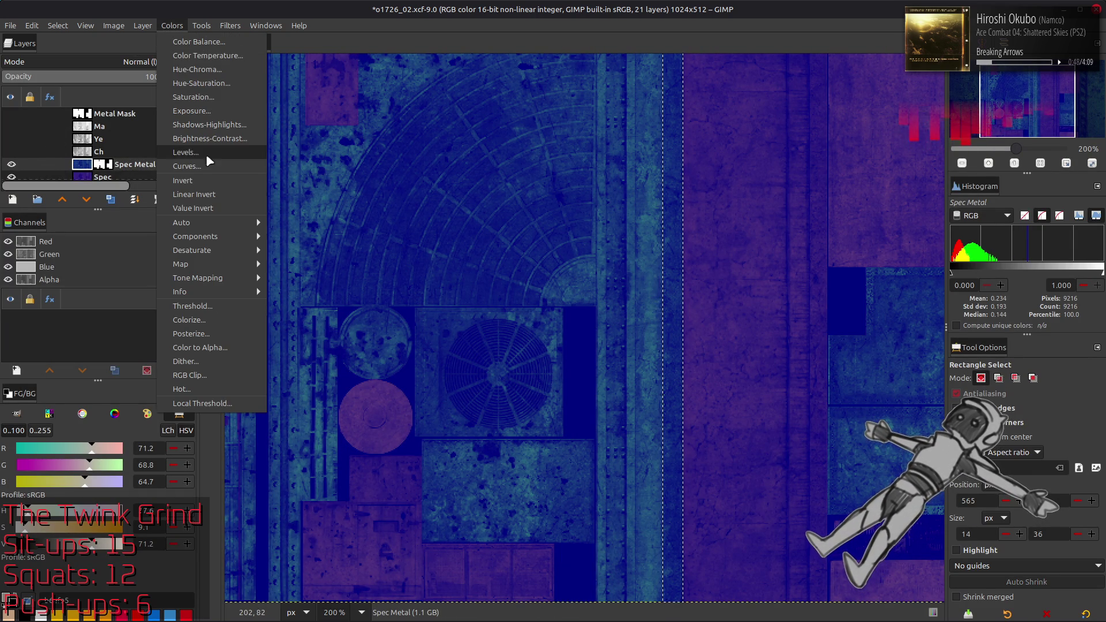
{"action": "left_click", "coordinate": [206, 156]}
{"action": "scroll", "coordinate": [75, 281], "scroll_direction": "down", "scroll_amount": 2}
{"action": "scroll", "coordinate": [75, 282], "scroll_direction": "up", "scroll_amount": 1}
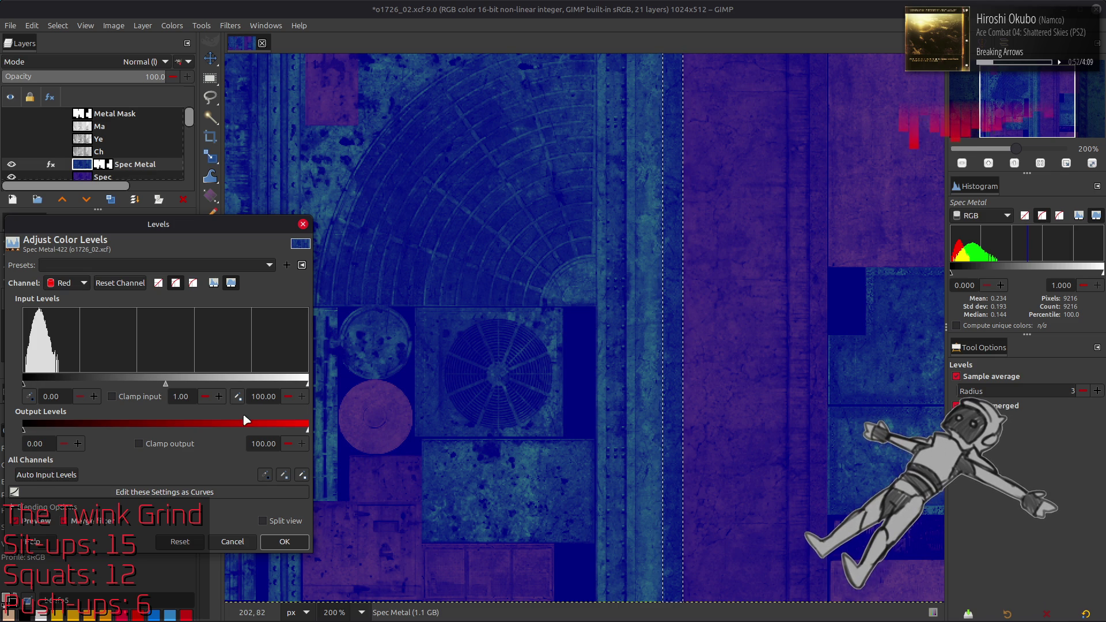
{"action": "double_click", "coordinate": [264, 397]}
{"action": "type", "text": "66.67"}
{"action": "key", "text": "Return"}
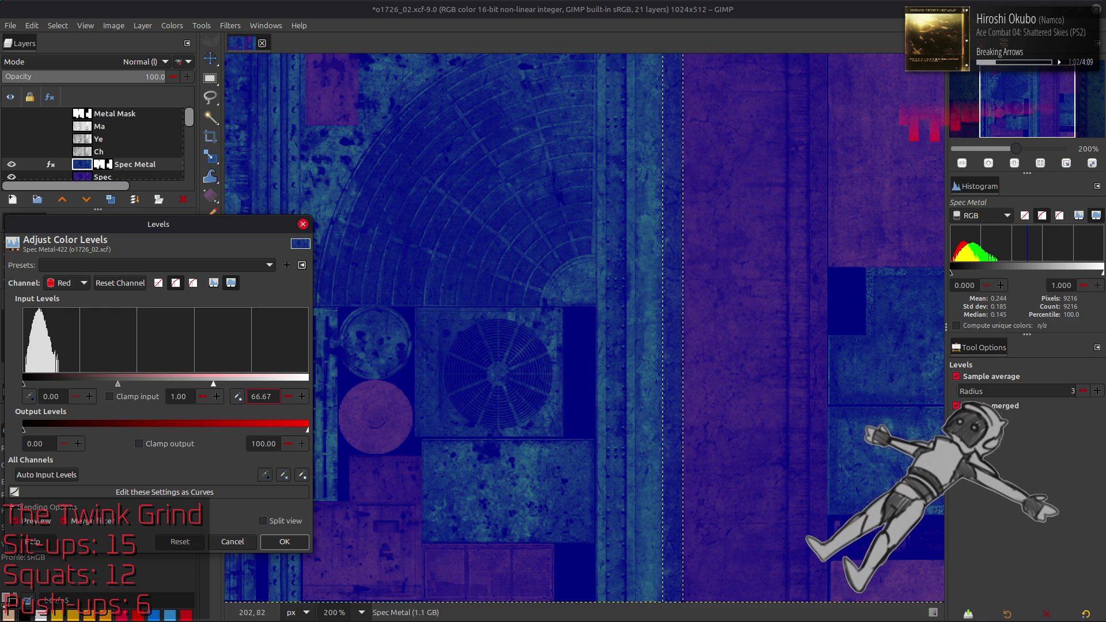
Set the green high input to 66.67, re-enter red at 50, and apply Levels
{"action": "scroll", "coordinate": [67, 283], "scroll_direction": "down", "scroll_amount": 1}
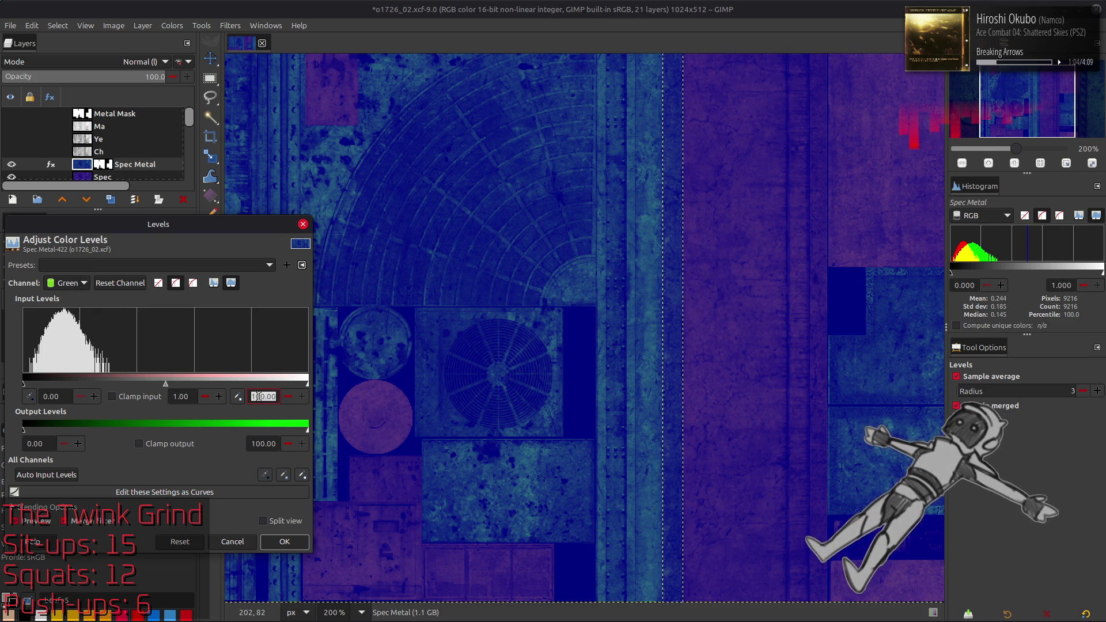
{"action": "type", "text": "0"}
{"action": "key", "text": "Return"}
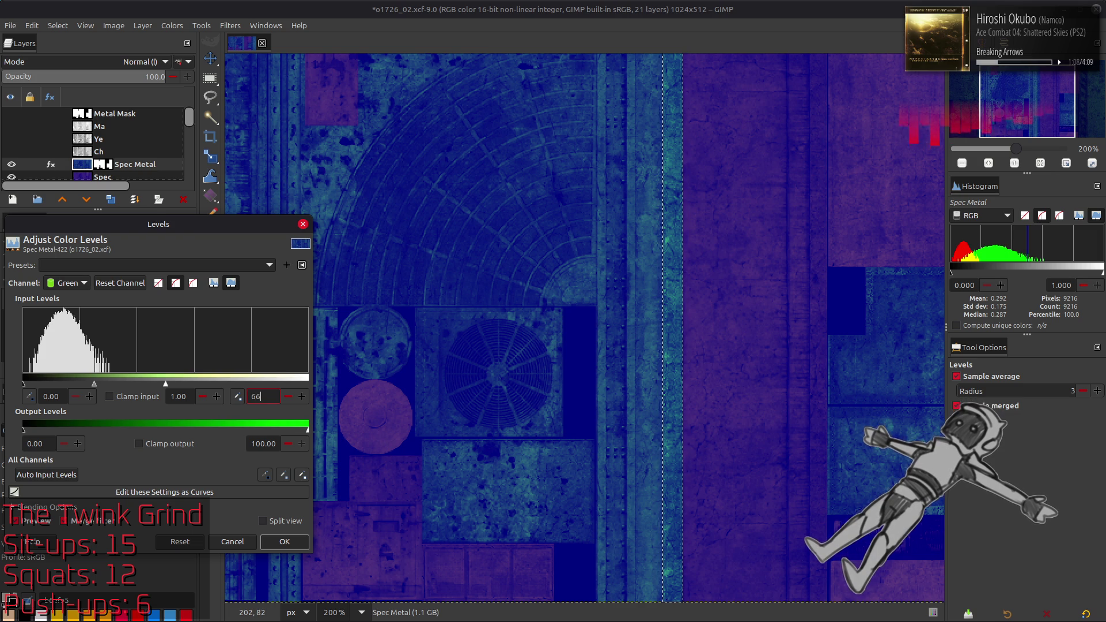
{"action": "type", "text": ".67"}
{"action": "key", "text": "Return"}
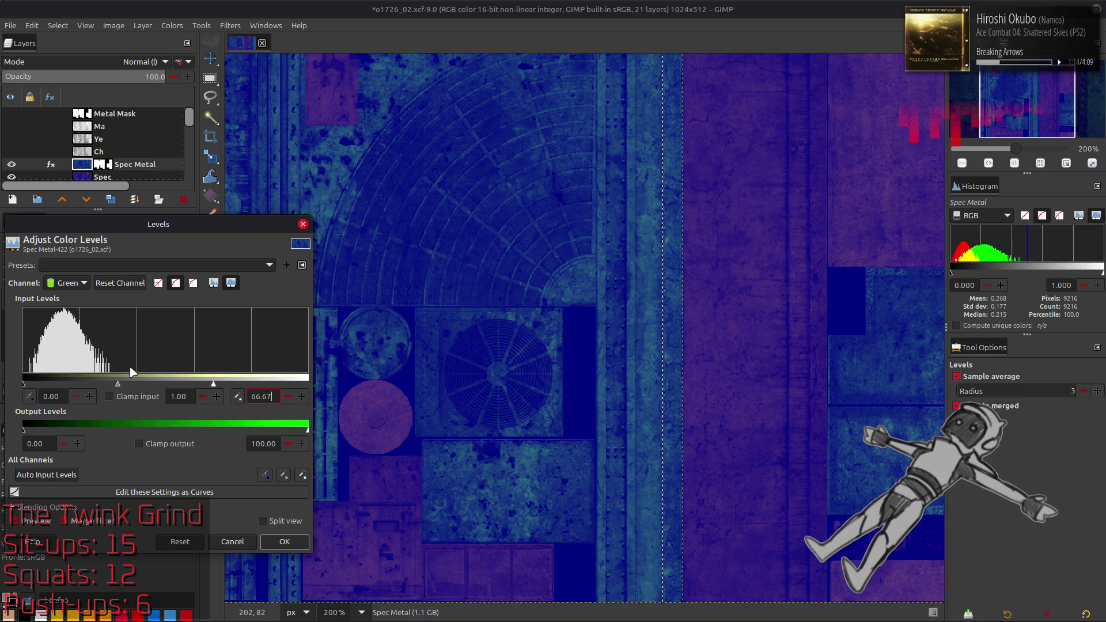
{"action": "scroll", "coordinate": [72, 286], "scroll_direction": "up", "scroll_amount": 1}
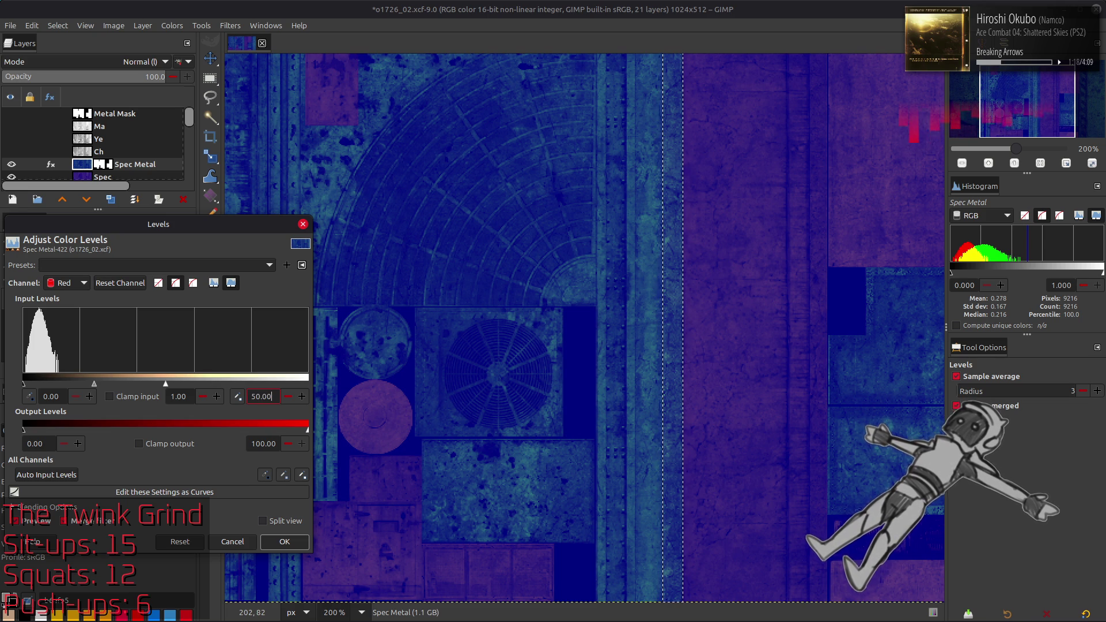
{"action": "type", "text": "33.33"}
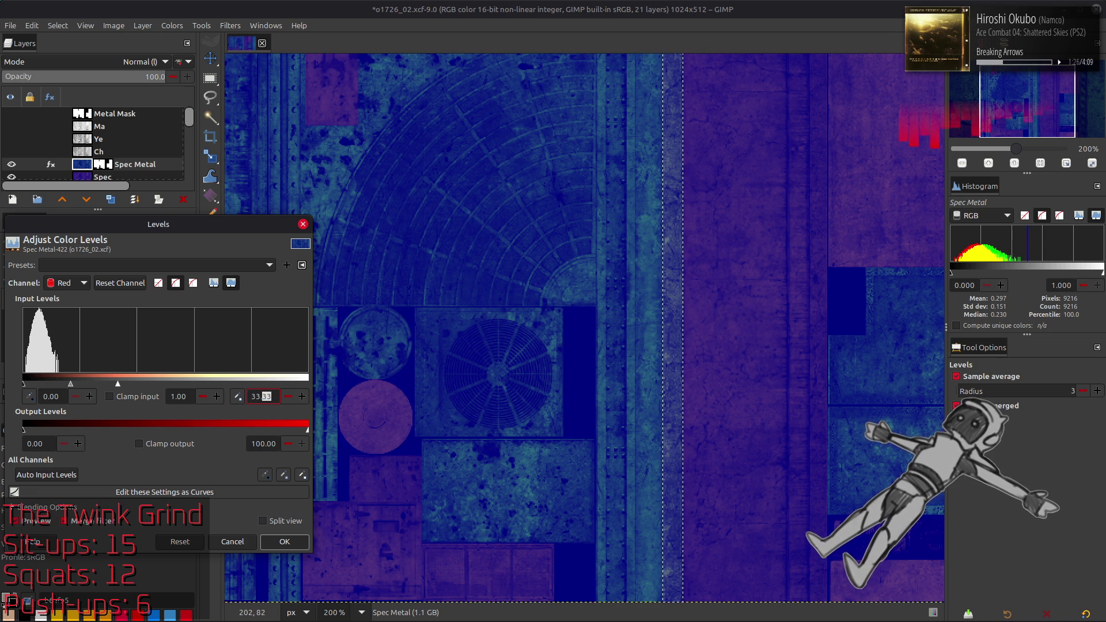
{"action": "type", "text": "0"}
{"action": "key", "text": "Return"}
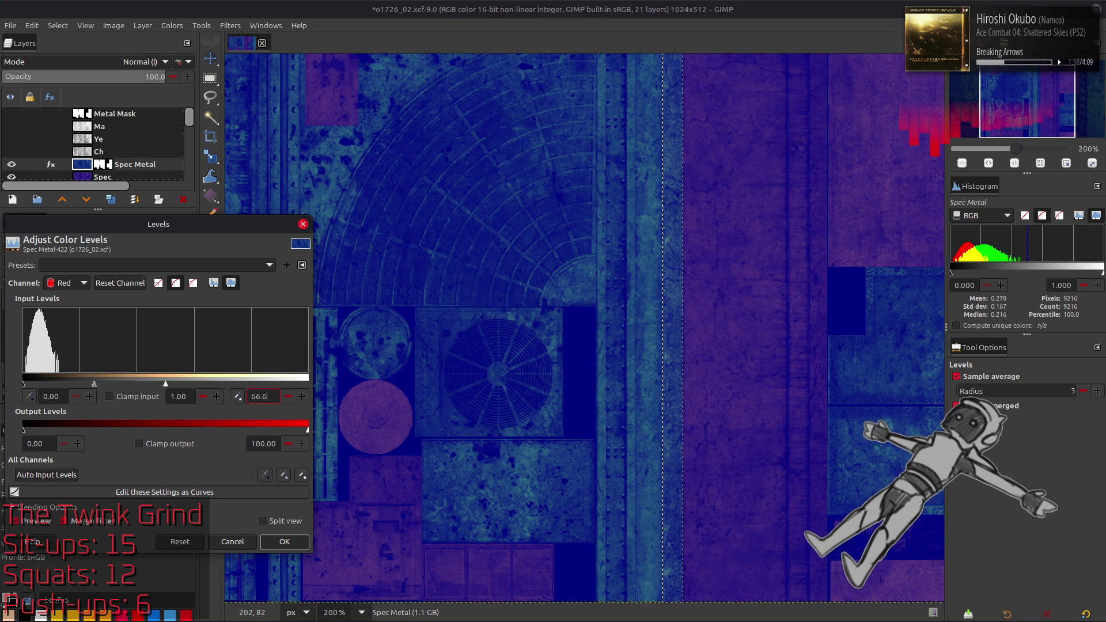
{"action": "left_click", "coordinate": [285, 542]}
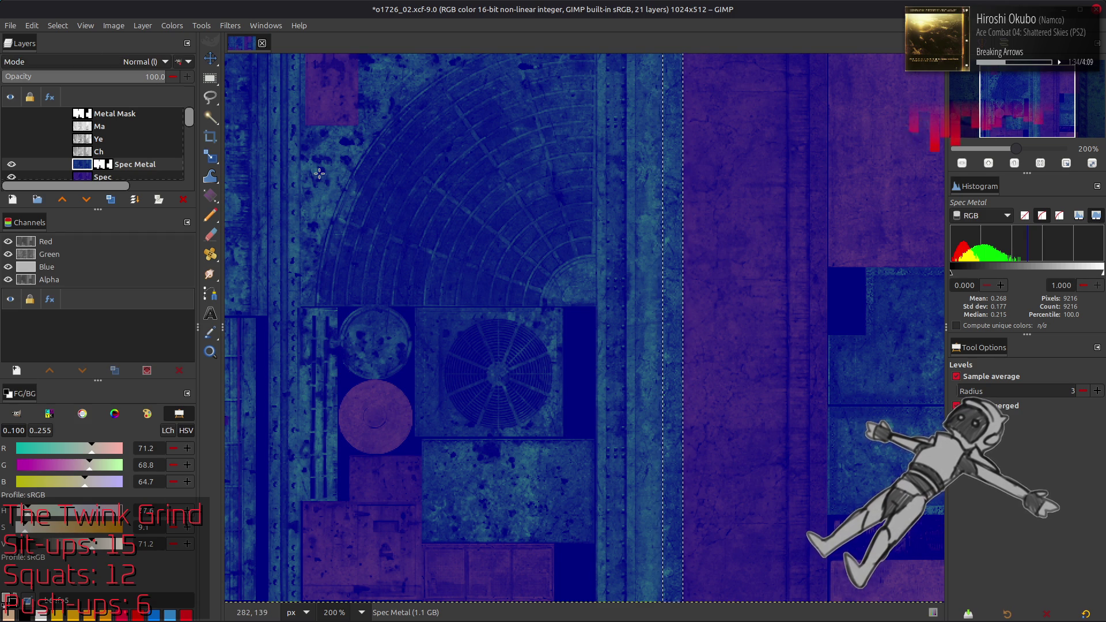
Clear the selection and merge Spec Metal down into Spec
{"action": "left_click", "coordinate": [58, 26]}
{"action": "left_click", "coordinate": [63, 53]}
{"action": "right_click", "coordinate": [105, 165]}
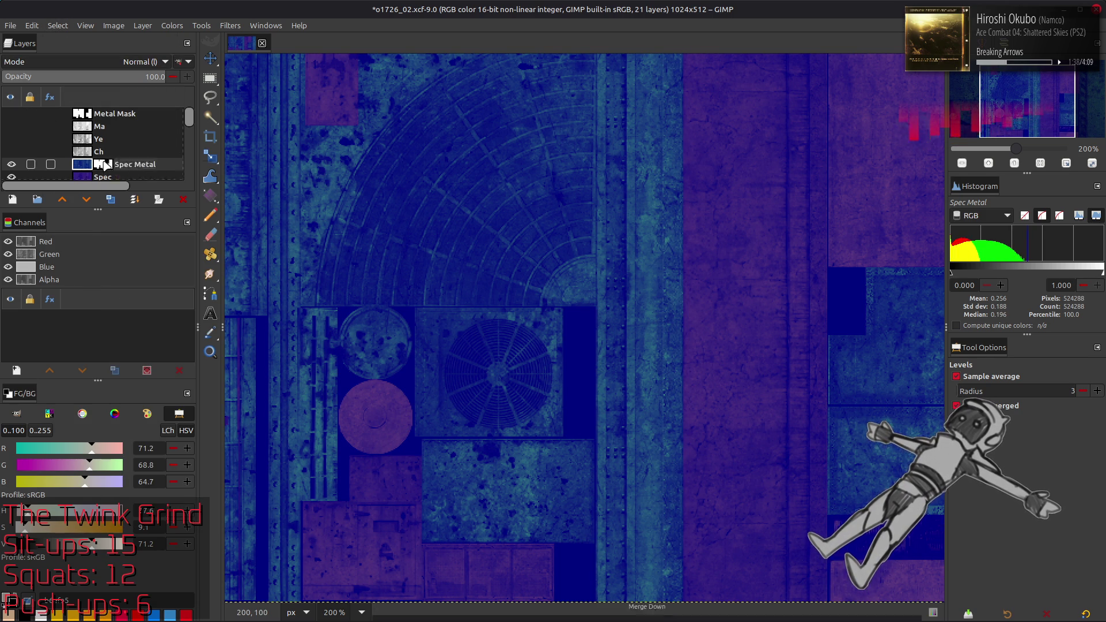
{"action": "left_click", "coordinate": [138, 303]}
Overwrite o1726_02_s.dds with the merged image
{"action": "left_click", "coordinate": [5, 25]}
{"action": "left_click", "coordinate": [109, 207]}
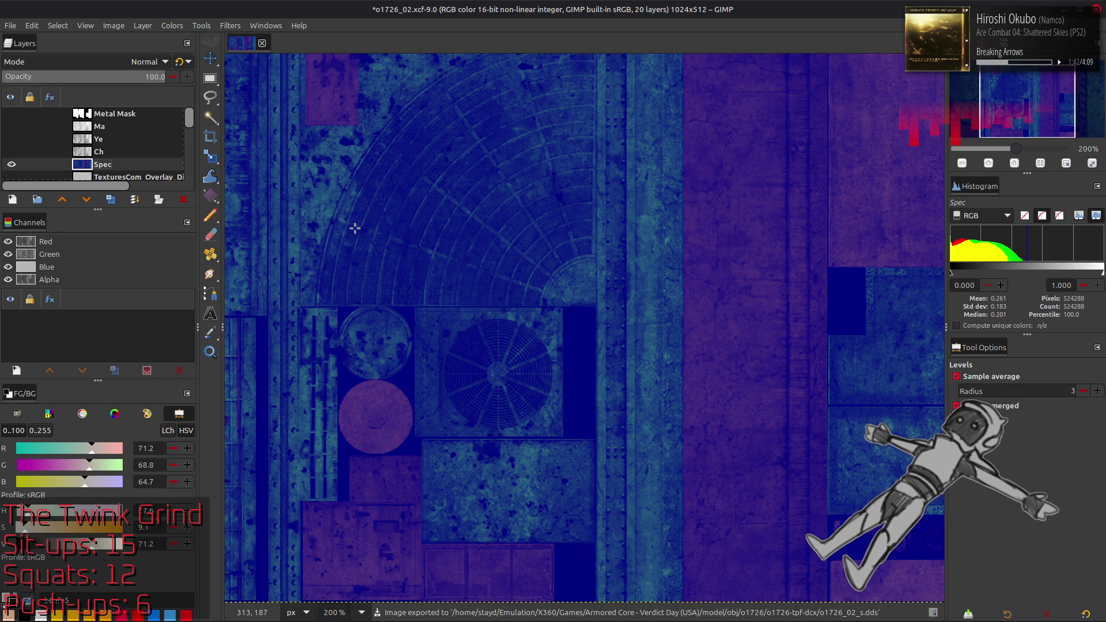
{"action": "key", "text": "alt+Tab"}
{"action": "key", "text": "alt+Tab"}
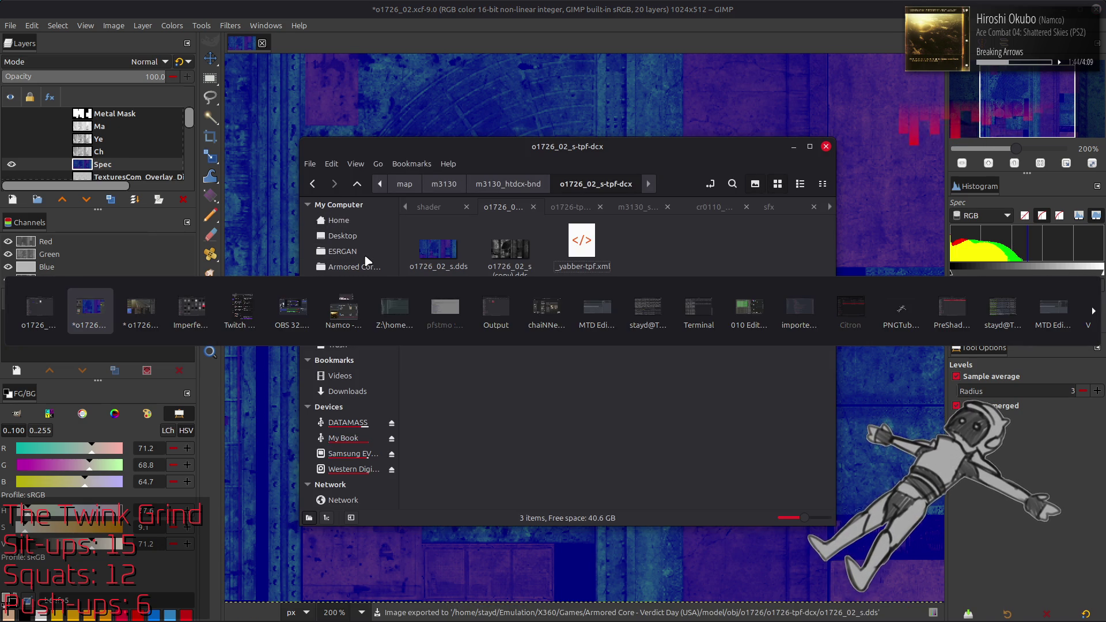
{"action": "key", "text": "alt+Tab"}
Copy o1726_02_s.dds into the o1726_02_s-tpf-dcx folder, replacing the older copy
{"action": "left_click", "coordinate": [571, 207]}
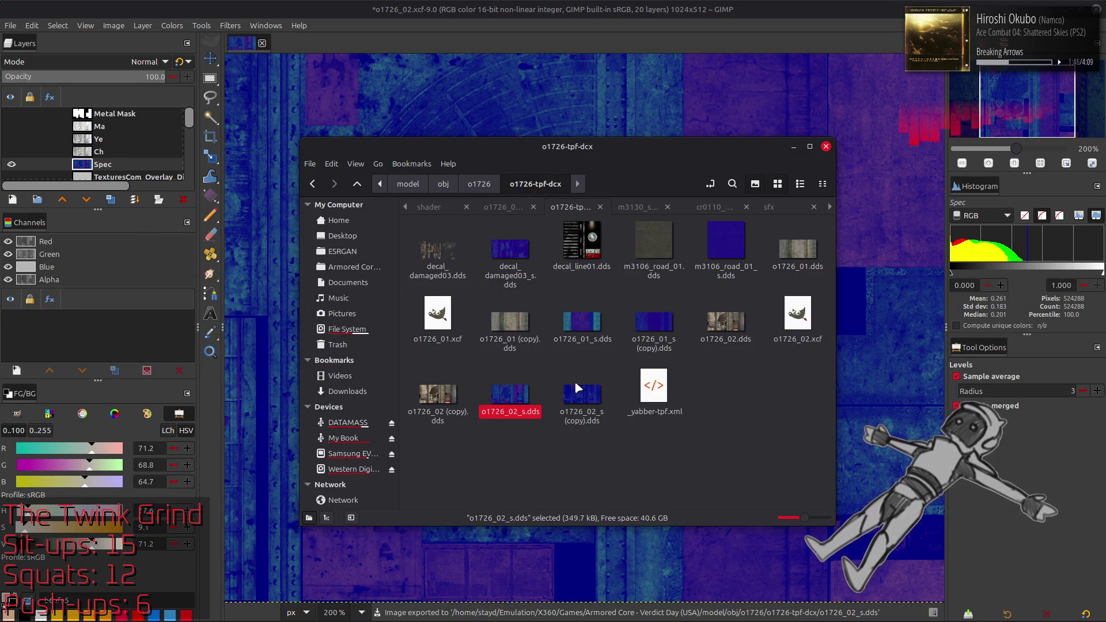
{"action": "key", "text": "ctrl+c"}
{"action": "key", "text": "ctrl+Page_Up"}
{"action": "key", "text": "ctrl+v"}
{"action": "left_click", "coordinate": [664, 484]}
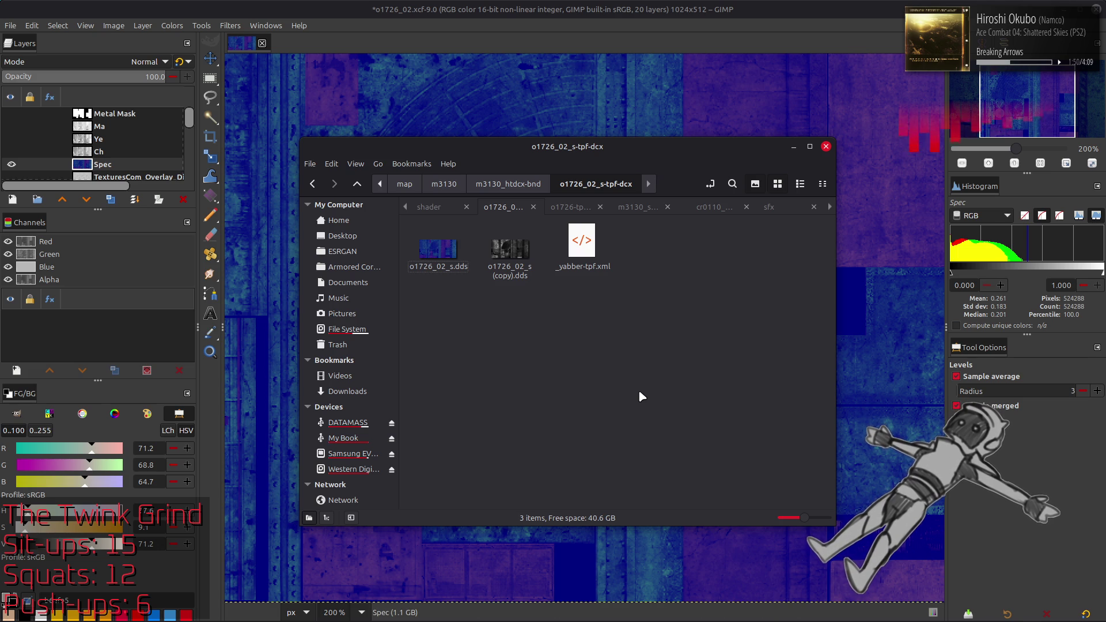
In Blender, show the specular texture in the image viewer and orbit onto the railing
{"action": "key", "text": "alt+Tab"}
{"action": "left_click", "coordinate": [443, 507]}
{"action": "left_click", "coordinate": [442, 534]}
{"action": "mouse_move", "coordinate": [478, 207]}
{"action": "middle_mouse_down"}
{"action": "mouse_move", "coordinate": [498, 197]}
{"action": "mouse_move", "coordinate": [476, 197]}
{"action": "mouse_move", "coordinate": [662, 191]}
{"action": "mouse_move", "coordinate": [563, 170]}
{"action": "mouse_move", "coordinate": [385, 207]}
{"action": "mouse_move", "coordinate": [440, 217]}
{"action": "mouse_move", "coordinate": [484, 208]}
{"action": "mouse_move", "coordinate": [388, 210]}
{"action": "mouse_move", "coordinate": [386, 229]}
{"action": "mouse_move", "coordinate": [323, 230]}
{"action": "mouse_move", "coordinate": [430, 220]}
{"action": "mouse_move", "coordinate": [474, 164]}
{"action": "mouse_move", "coordinate": [469, 225]}
{"action": "mouse_move", "coordinate": [502, 223]}
{"action": "mouse_move", "coordinate": [482, 152]}
{"action": "mouse_move", "coordinate": [670, 168]}
{"action": "middle_mouse_up"}
Add a Weighted Normal modifier to the railing, trying Corner Angle then Face Area & Angle
{"action": "left_click", "coordinate": [671, 168]}
{"action": "left_click", "coordinate": [924, 306]}
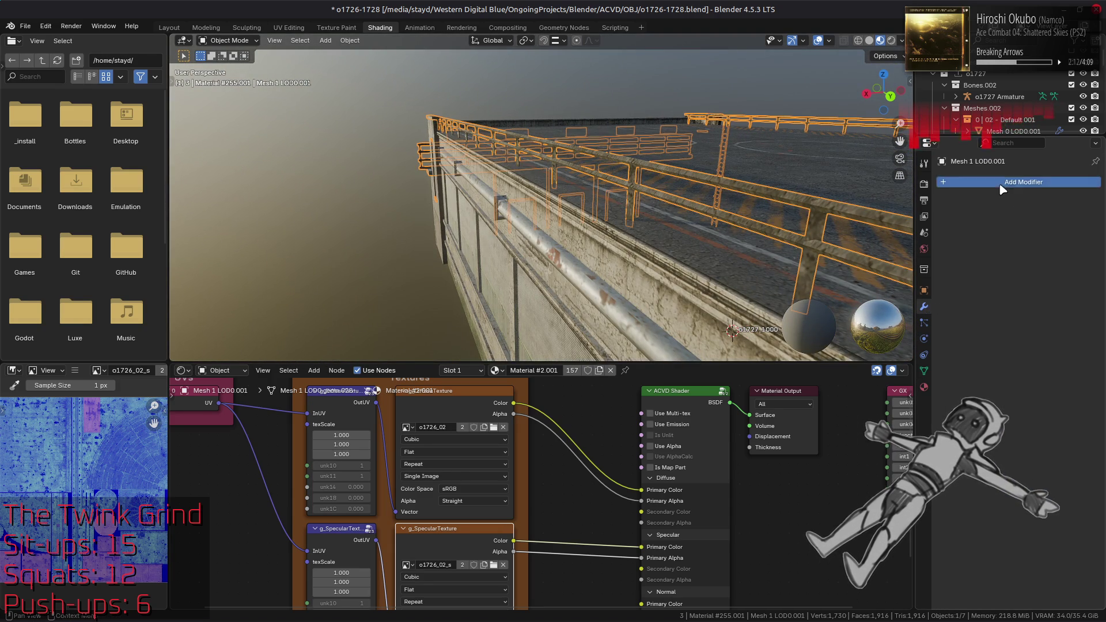
{"action": "left_click", "coordinate": [968, 182]}
{"action": "mouse_move", "coordinate": [950, 185]}
{"action": "left_click", "coordinate": [892, 198]}
{"action": "left_click", "coordinate": [1032, 246]}
{"action": "left_click", "coordinate": [1023, 270]}
{"action": "left_click", "coordinate": [1031, 246]}
{"action": "left_click", "coordinate": [1028, 283]}
Toggle Keep Sharp on and off from several angles to compare the shading
{"action": "mouse_move", "coordinate": [645, 195]}
{"action": "middle_mouse_down"}
{"action": "mouse_move", "coordinate": [611, 184]}
{"action": "mouse_move", "coordinate": [628, 175]}
{"action": "middle_mouse_up"}
{"action": "left_click", "coordinate": [628, 174]}
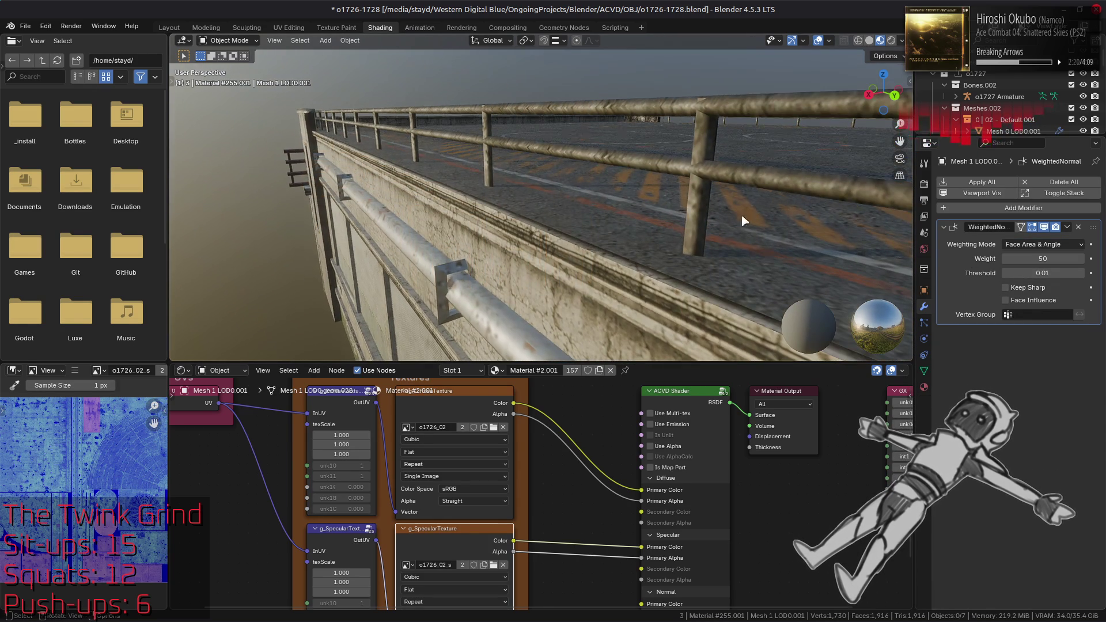
{"action": "left_click", "coordinate": [1037, 291]}
{"action": "middle_click_drag", "start_coordinate": [709, 190], "coordinate": [704, 196]}
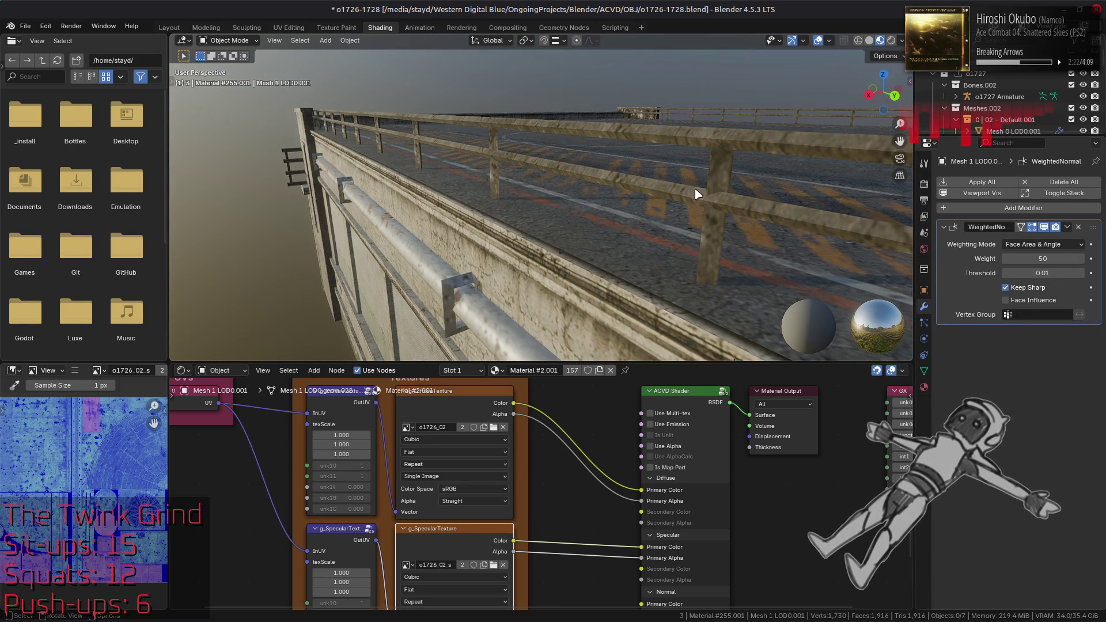
{"action": "left_click", "coordinate": [1006, 287]}
{"action": "mouse_move", "coordinate": [634, 225]}
{"action": "middle_mouse_down"}
{"action": "mouse_move", "coordinate": [605, 217]}
{"action": "mouse_move", "coordinate": [474, 239]}
{"action": "mouse_move", "coordinate": [519, 230]}
{"action": "mouse_move", "coordinate": [511, 240]}
{"action": "mouse_move", "coordinate": [599, 245]}
{"action": "mouse_move", "coordinate": [662, 207]}
{"action": "mouse_move", "coordinate": [653, 180]}
{"action": "mouse_move", "coordinate": [477, 172]}
{"action": "mouse_move", "coordinate": [490, 175]}
{"action": "middle_mouse_up"}
{"action": "left_click", "coordinate": [1005, 287]}
{"action": "left_click", "coordinate": [1024, 291]}
{"action": "left_click", "coordinate": [1024, 291]}
{"action": "left_click", "coordinate": [1024, 292]}
{"action": "left_click", "coordinate": [1024, 291]}
{"action": "left_click", "coordinate": [1024, 292]}
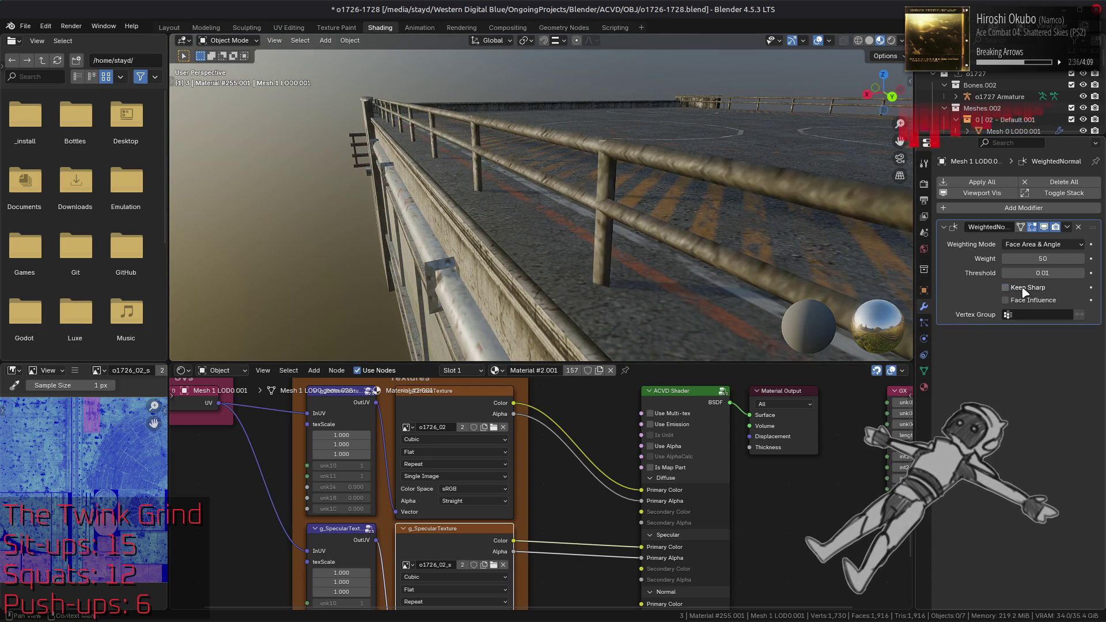
{"action": "middle_click_drag", "start_coordinate": [734, 223], "coordinate": [727, 228]}
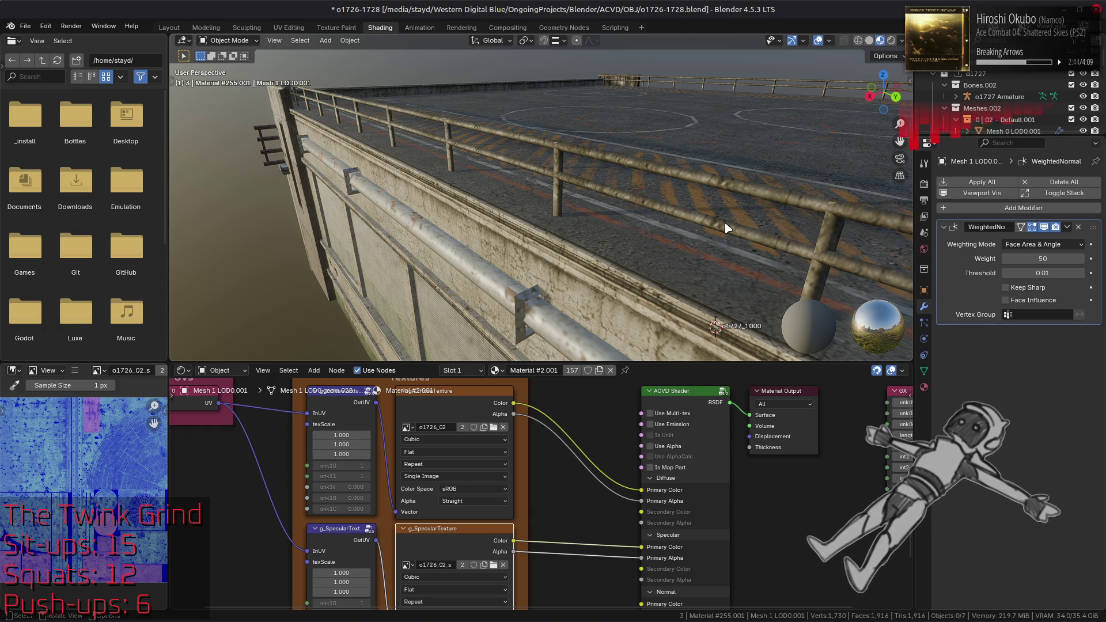
Settle on Corner Angle weighting with Keep Sharp enabled
{"action": "left_click", "coordinate": [1043, 244]}
{"action": "left_click", "coordinate": [1031, 271]}
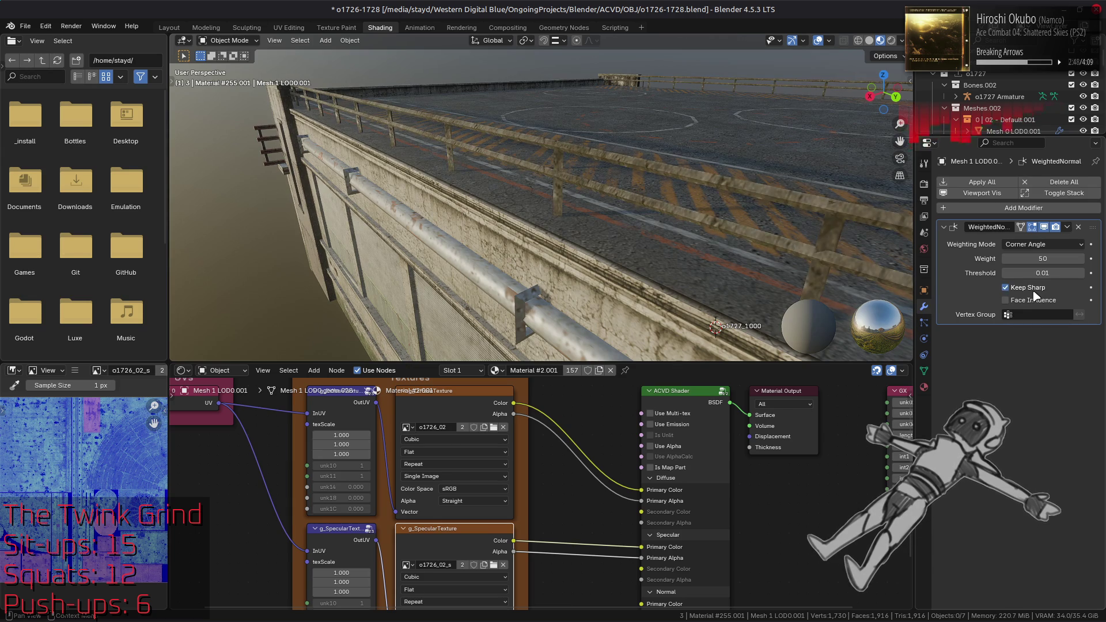
{"action": "left_click", "coordinate": [1034, 293]}
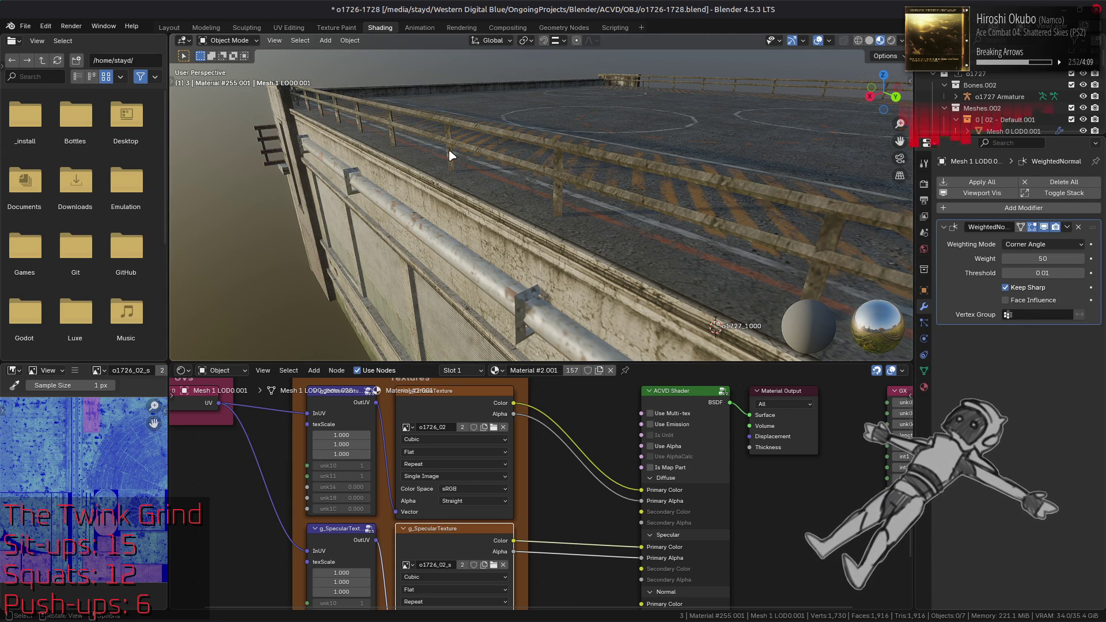
{"action": "left_click", "coordinate": [170, 27]}
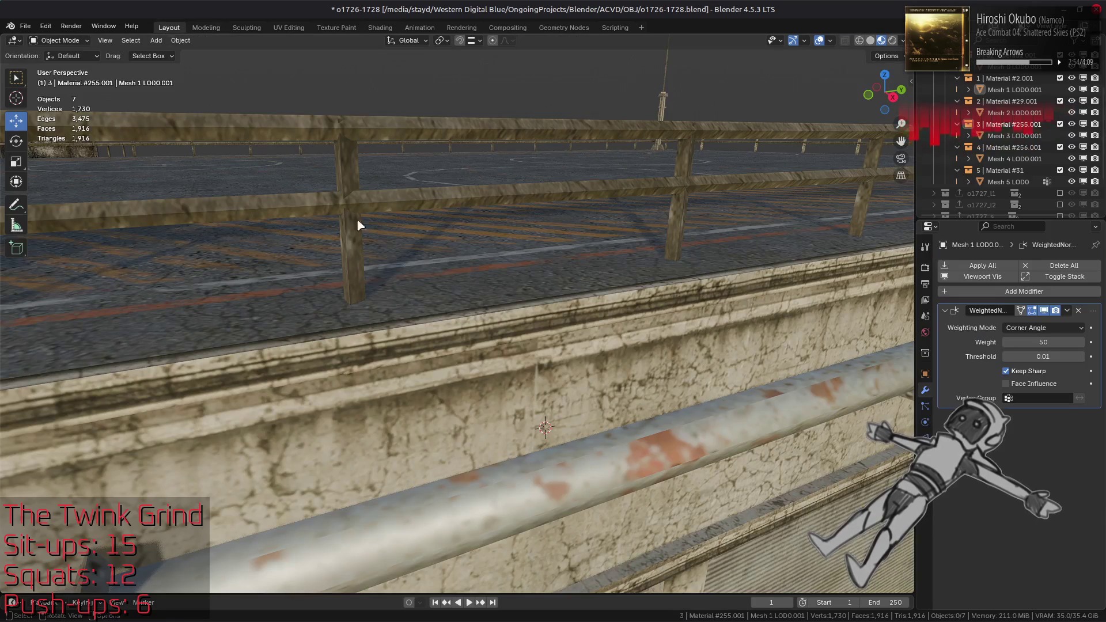
Orbit out to view the whole building and save o1726-1728.blend
{"action": "left_click", "coordinate": [378, 182]}
{"action": "key", "text": "ctrl+z"}
{"action": "scroll", "coordinate": [364, 200], "scroll_direction": "down", "scroll_amount": 3}
{"action": "mouse_move", "coordinate": [358, 203]}
{"action": "middle_mouse_down"}
{"action": "mouse_move", "coordinate": [370, 337]}
{"action": "mouse_move", "coordinate": [403, 305]}
{"action": "mouse_move", "coordinate": [256, 327]}
{"action": "mouse_move", "coordinate": [415, 306]}
{"action": "mouse_move", "coordinate": [497, 320]}
{"action": "mouse_move", "coordinate": [446, 379]}
{"action": "middle_mouse_up"}
{"action": "scroll", "coordinate": [416, 307], "scroll_direction": "up", "scroll_amount": 4}
{"action": "key", "text": "ctrl+s"}
Inspect the wall, pipe and rooftop from several angles, then save the blend file again
{"action": "scroll", "coordinate": [451, 365], "scroll_direction": "up", "scroll_amount": 5}
{"action": "scroll", "coordinate": [458, 372], "scroll_direction": "up", "scroll_amount": 3}
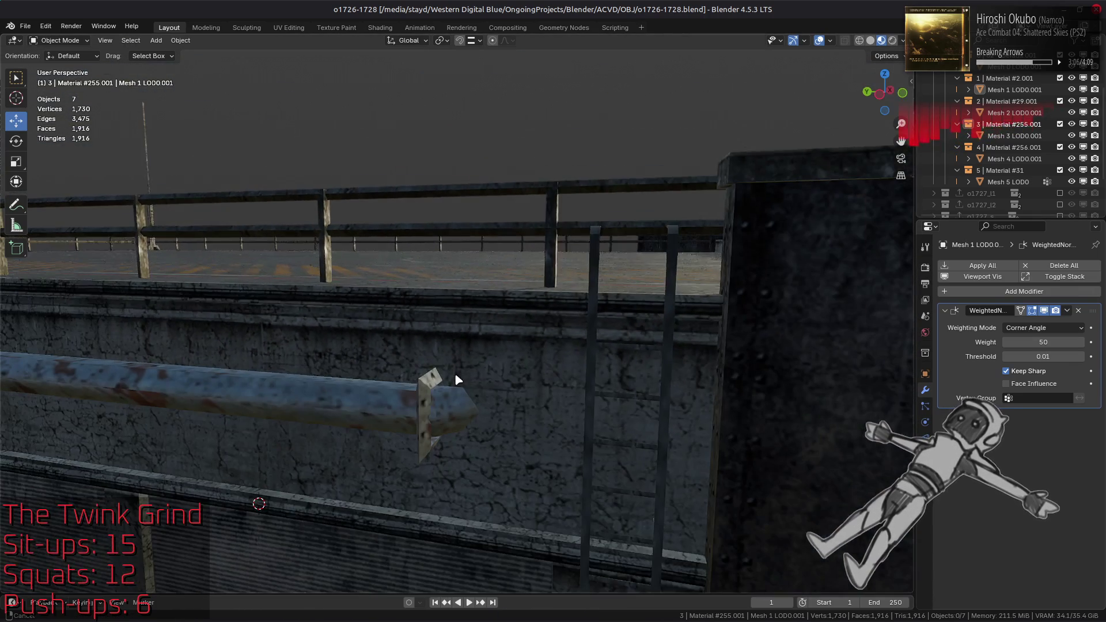
{"action": "middle_click_drag", "start_coordinate": [599, 348], "coordinate": [591, 361]}
{"action": "scroll", "coordinate": [576, 362], "scroll_direction": "down", "scroll_amount": 2}
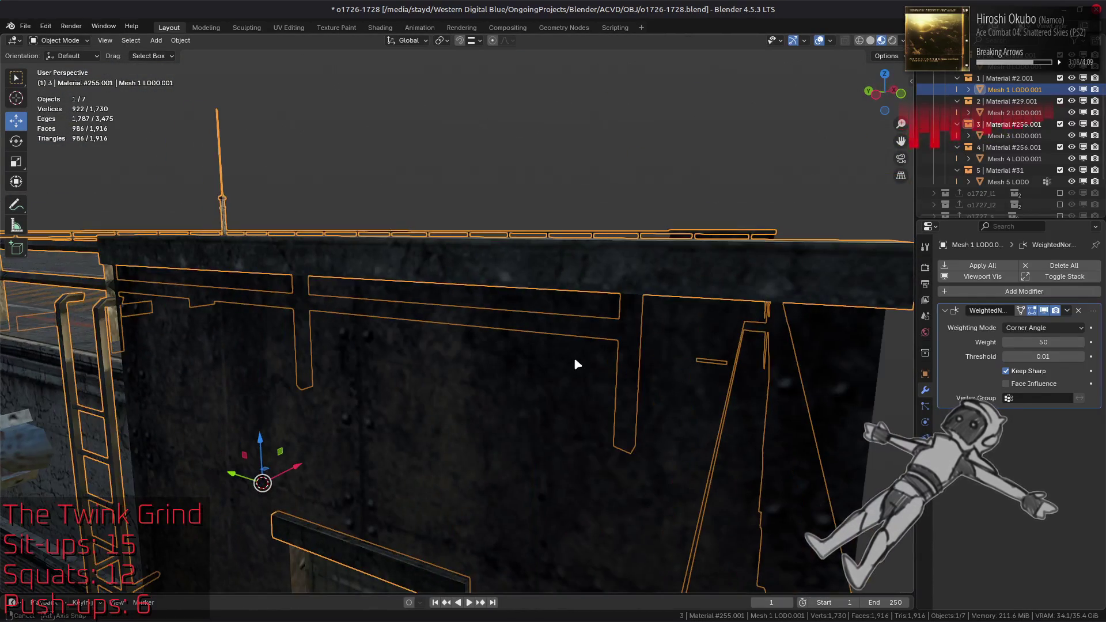
{"action": "scroll", "coordinate": [577, 362], "scroll_direction": "down", "scroll_amount": 4}
{"action": "scroll", "coordinate": [608, 380], "scroll_direction": "up", "scroll_amount": 5}
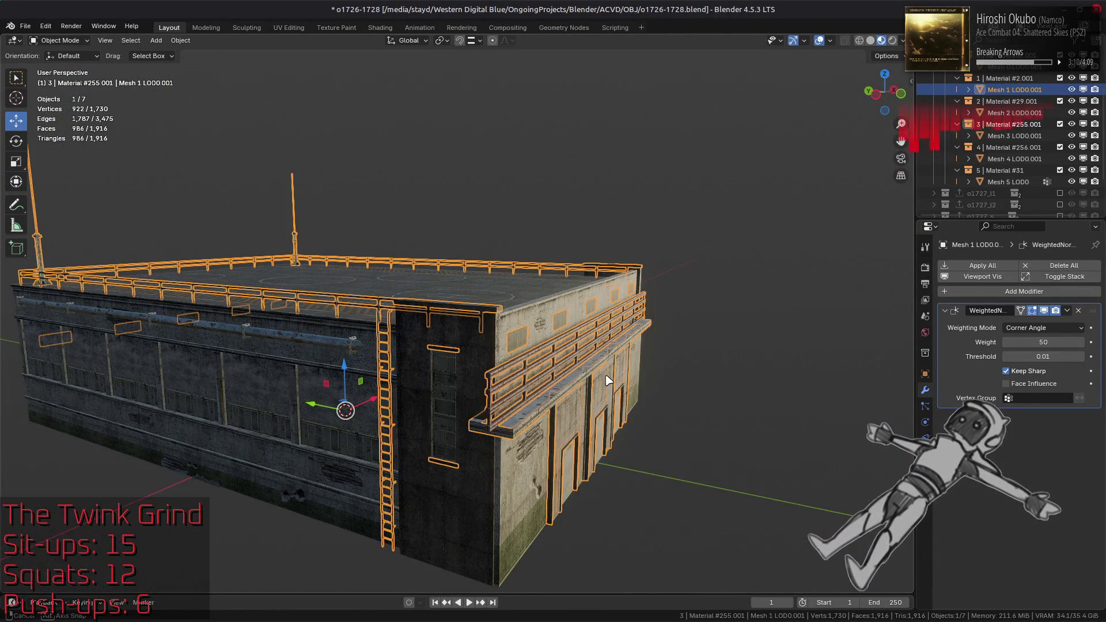
{"action": "mouse_move", "coordinate": [695, 356]}
{"action": "middle_mouse_down"}
{"action": "mouse_move", "coordinate": [347, 328]}
{"action": "mouse_move", "coordinate": [238, 362]}
{"action": "mouse_move", "coordinate": [235, 338]}
{"action": "middle_mouse_up"}
{"action": "key", "text": "alt+a"}
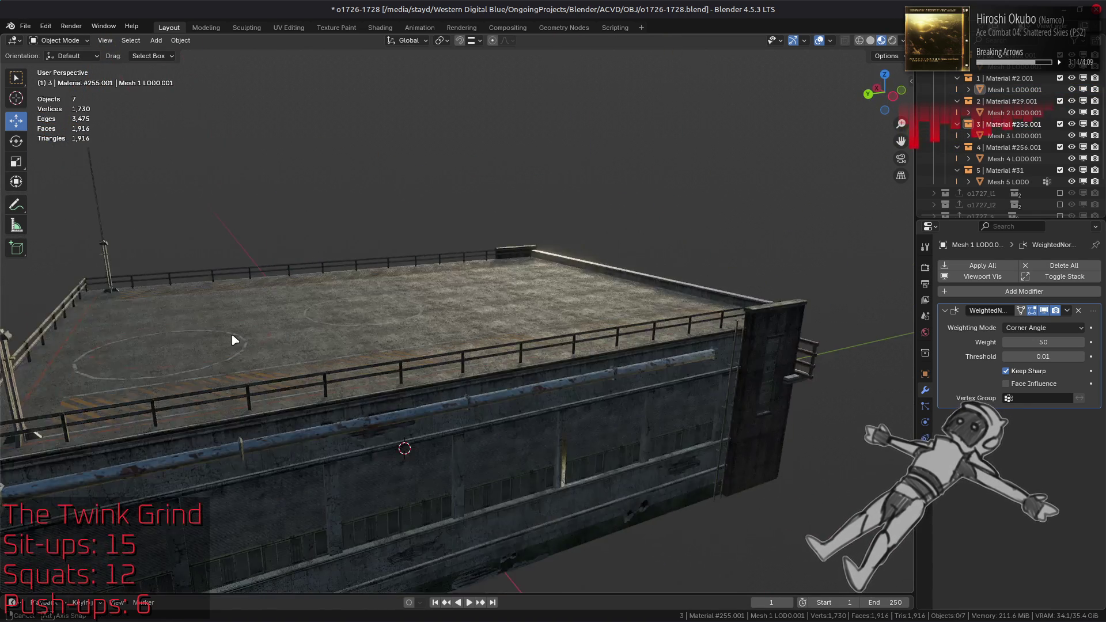
{"action": "scroll", "coordinate": [491, 282], "scroll_direction": "up", "scroll_amount": 5}
{"action": "middle_click_drag", "start_coordinate": [491, 282], "coordinate": [433, 337]}
{"action": "scroll", "coordinate": [432, 337], "scroll_direction": "down", "scroll_amount": 5}
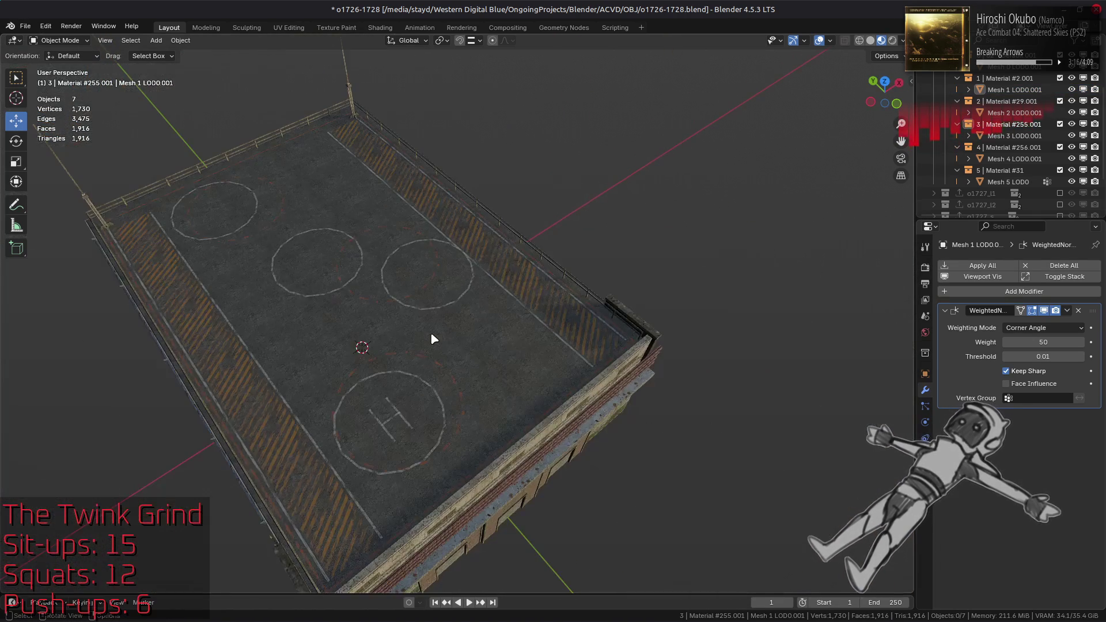
{"action": "mouse_move", "coordinate": [485, 372]}
{"action": "middle_mouse_down"}
{"action": "mouse_move", "coordinate": [424, 403]}
{"action": "mouse_move", "coordinate": [444, 270]}
{"action": "mouse_move", "coordinate": [421, 334]}
{"action": "mouse_move", "coordinate": [356, 317]}
{"action": "mouse_move", "coordinate": [498, 322]}
{"action": "middle_mouse_up"}
{"action": "scroll", "coordinate": [438, 285], "scroll_direction": "up", "scroll_amount": 5}
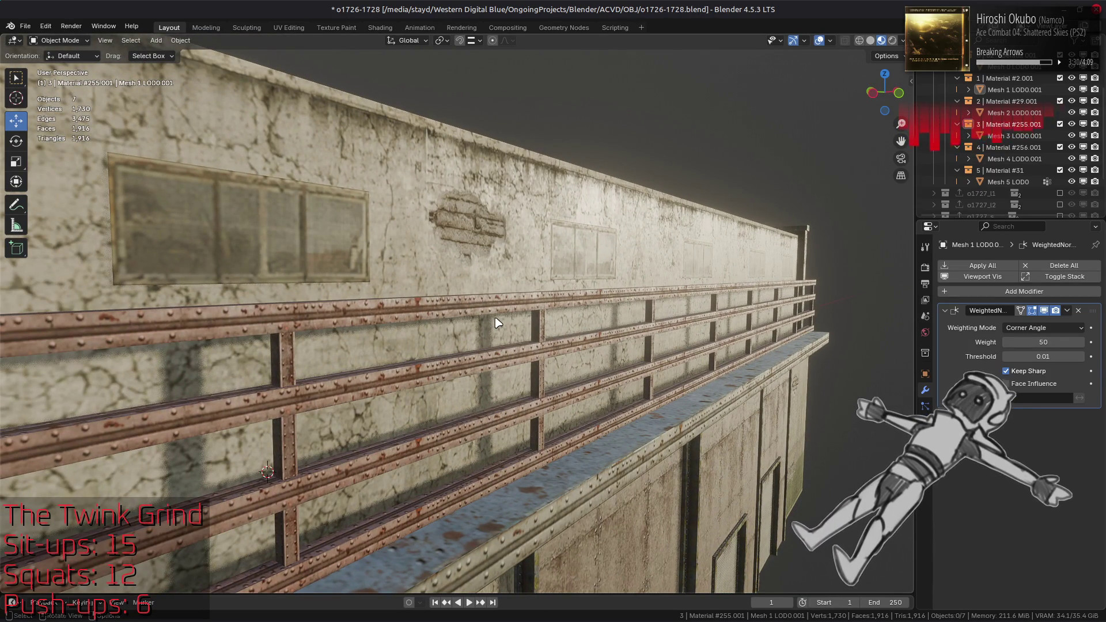
{"action": "key", "text": "ctrl+s"}
{"action": "key", "text": "alt+Tab"}
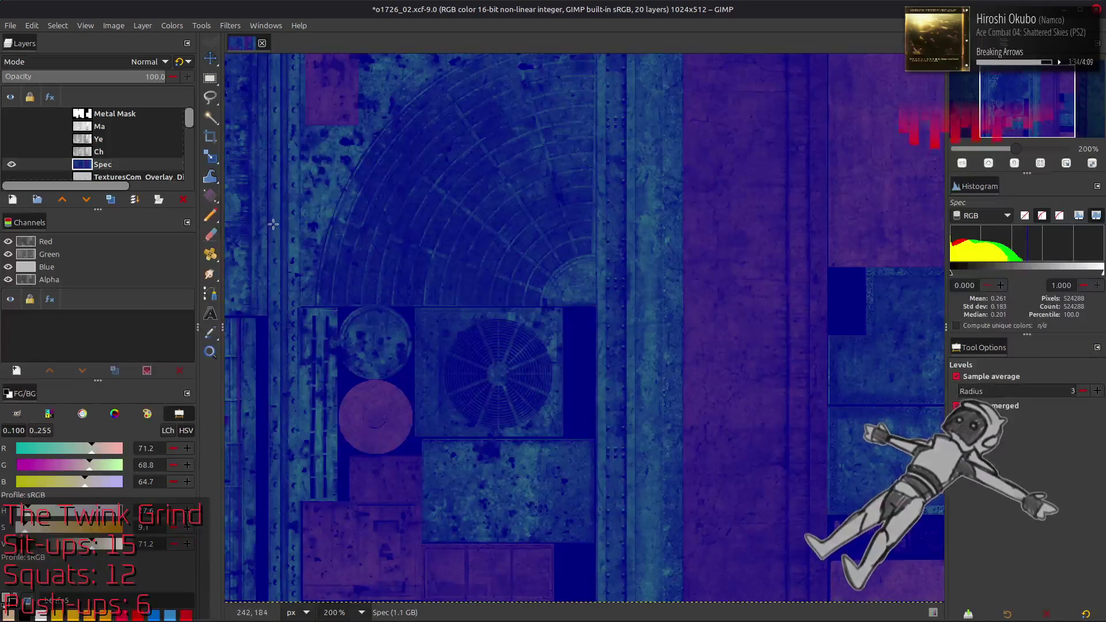
Undo the merge to restore Spec Metal, hide Spec Metal and Spec, and show Recolor
{"action": "key", "text": "ctrl+z"}
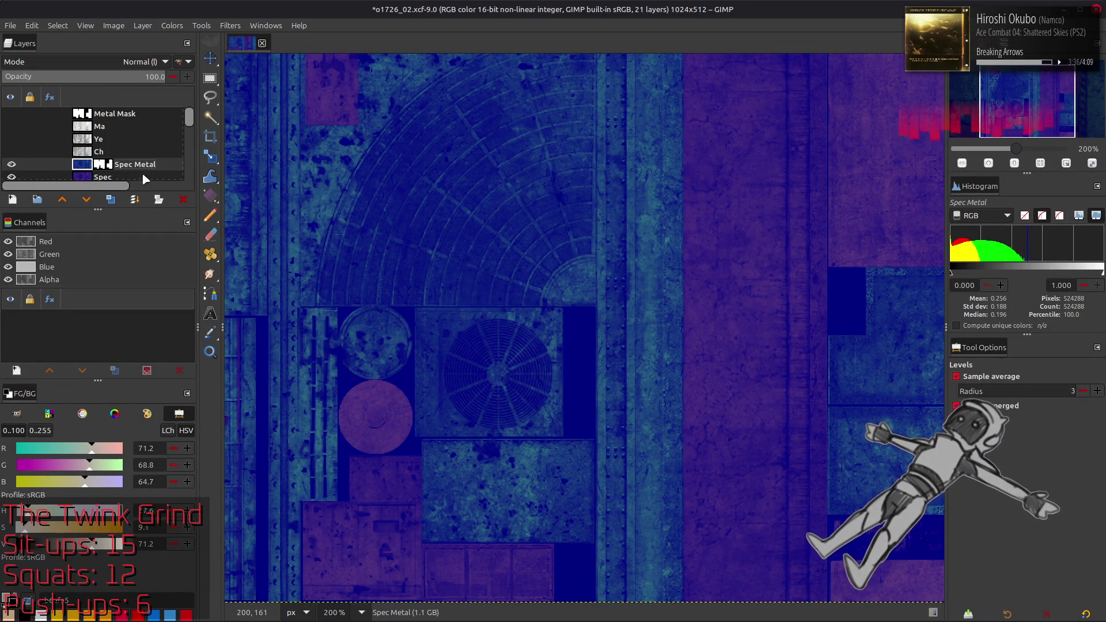
{"action": "left_click", "coordinate": [12, 165]}
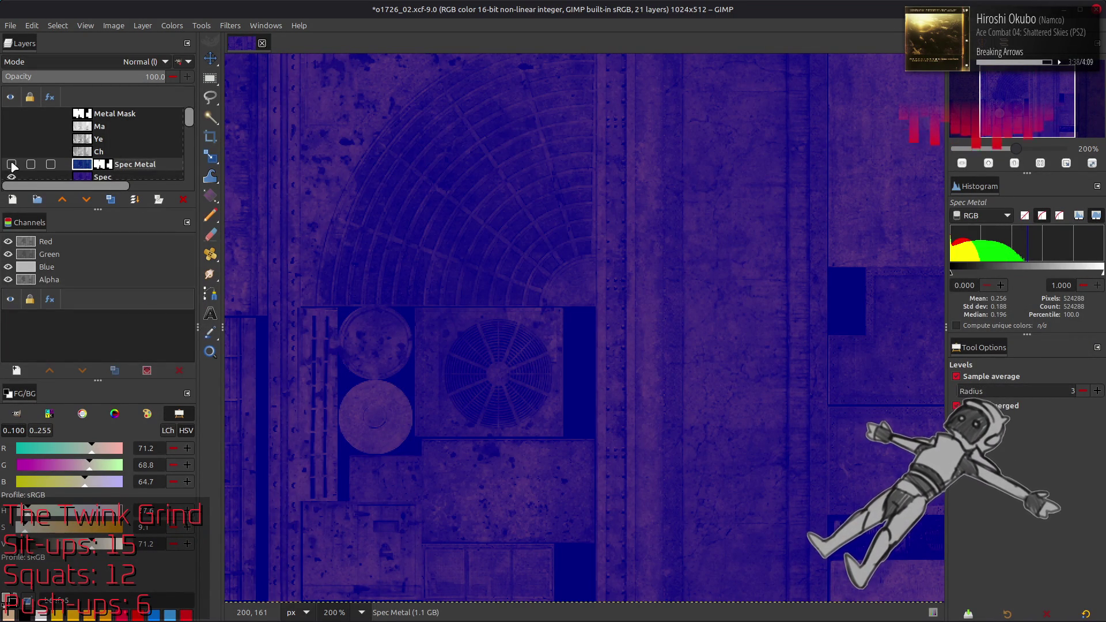
{"action": "scroll", "coordinate": [12, 165], "scroll_direction": "down", "scroll_amount": 5}
{"action": "left_click", "coordinate": [9, 135]}
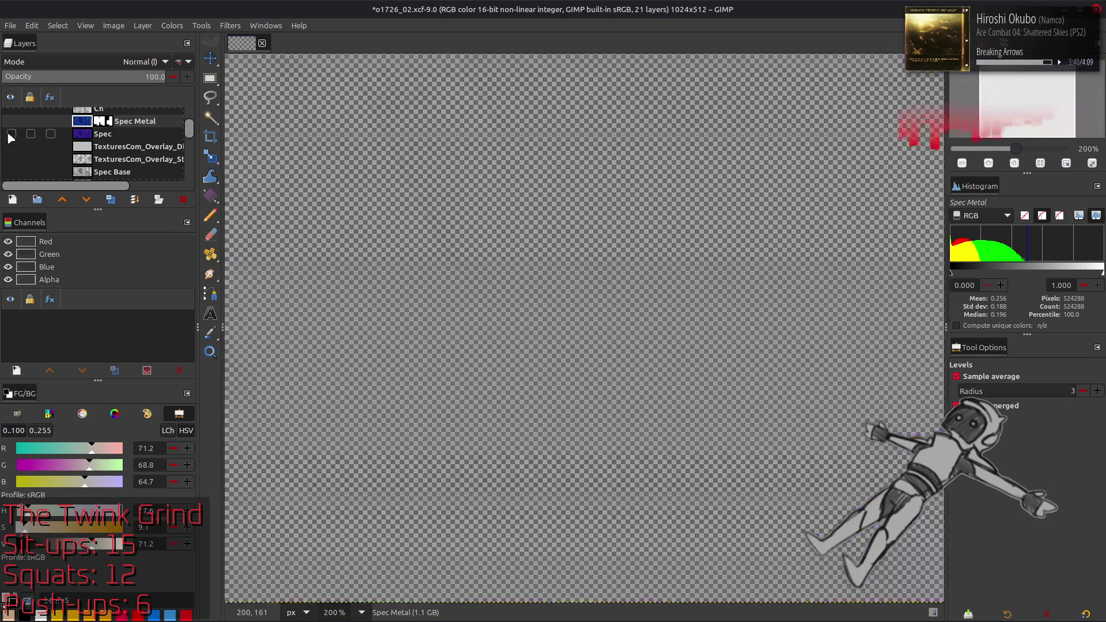
{"action": "scroll", "coordinate": [10, 138], "scroll_direction": "down", "scroll_amount": 3}
{"action": "left_click", "coordinate": [12, 149]}
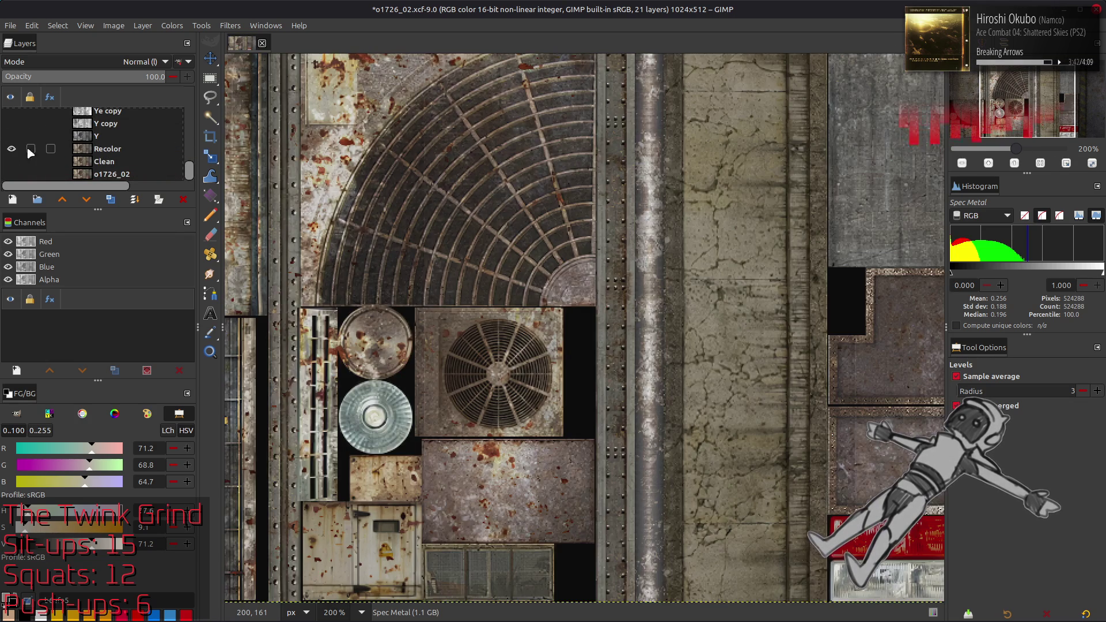
{"action": "scroll", "coordinate": [420, 461], "scroll_direction": "down", "scroll_amount": 5}
{"action": "scroll", "coordinate": [400, 322], "scroll_direction": "up", "scroll_amount": 4, "text": "ctrl"}
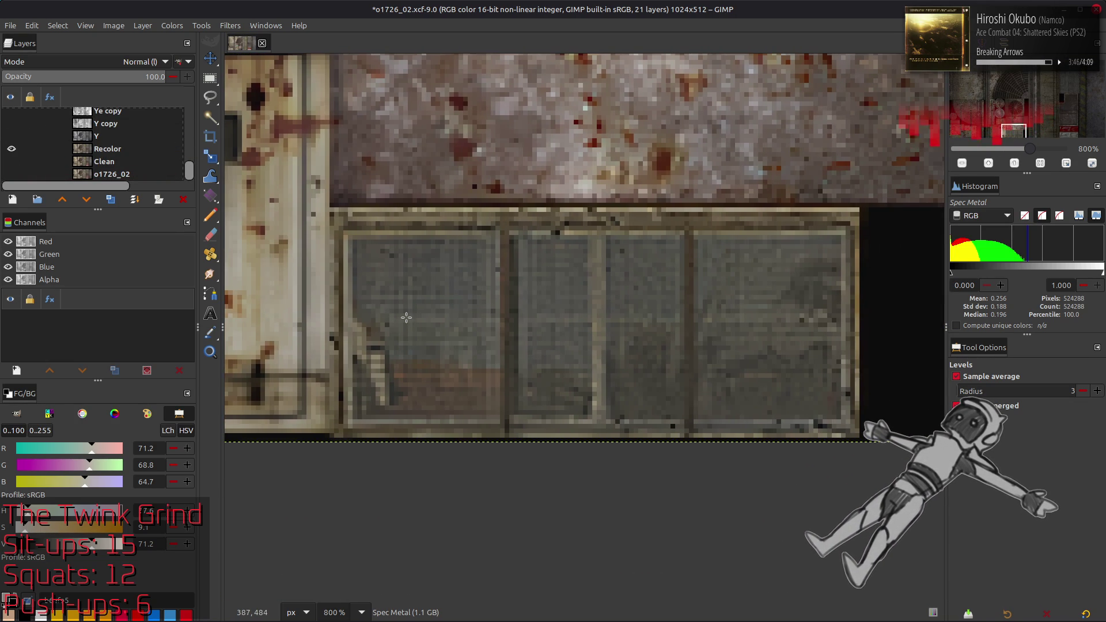
Hide the Recolor layer and show the Clean layer instead
{"action": "key", "text": "r"}
{"action": "left_click", "coordinate": [12, 148]}
{"action": "left_click", "coordinate": [11, 161]}
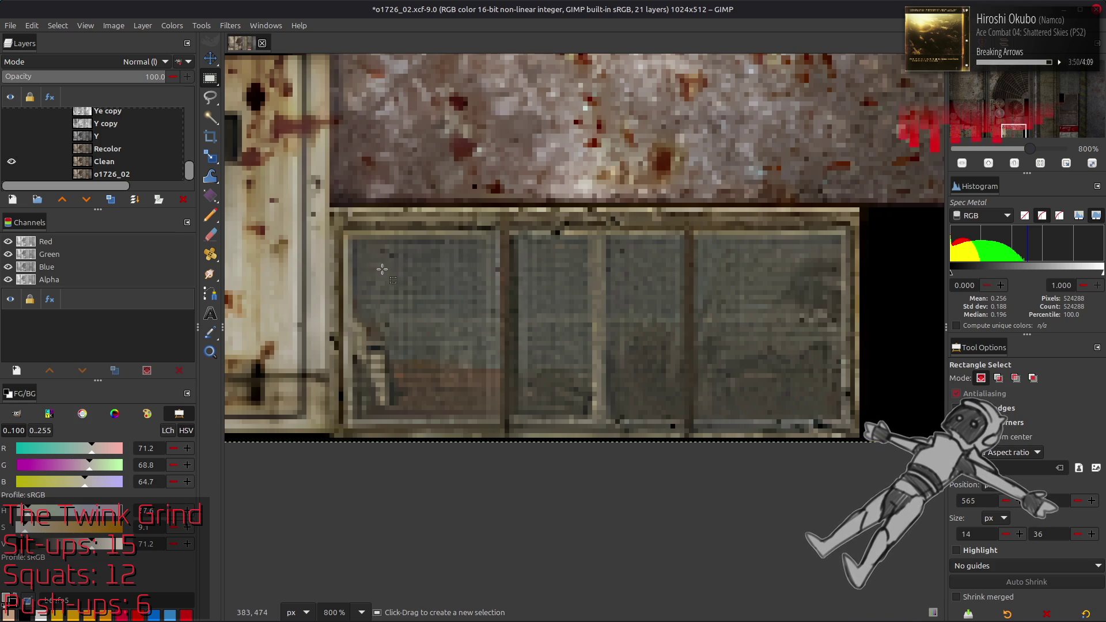
Rectangle-select the window panes, subtracting the three window bars and adding back a thin strip
{"action": "left_click_drag", "start_coordinate": [353, 241], "coordinate": [429, 410]}
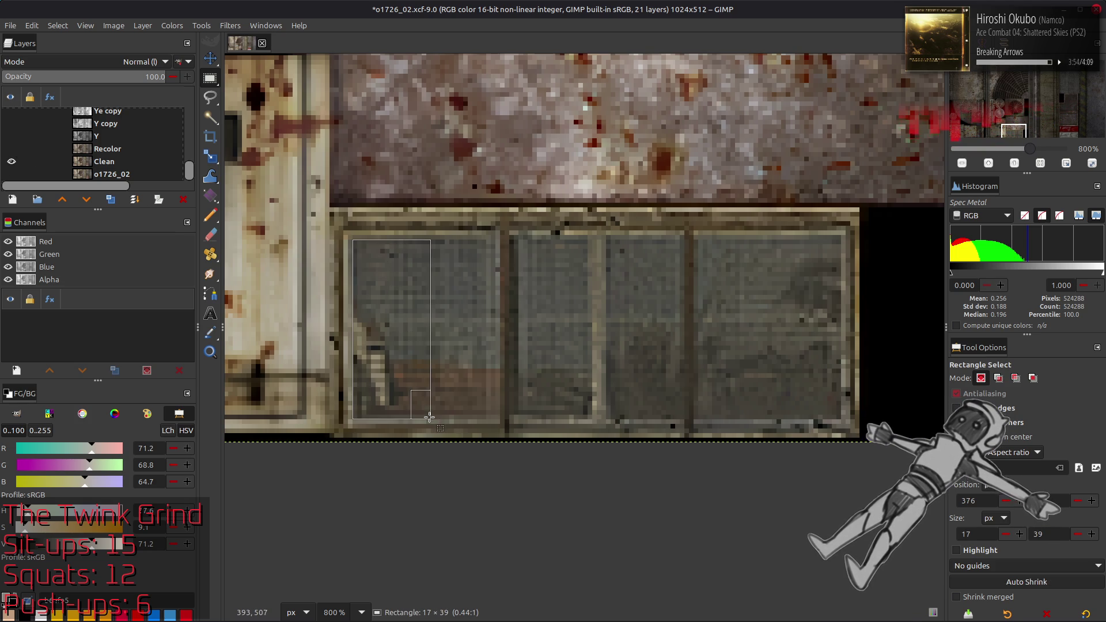
{"action": "left_click_drag", "start_coordinate": [425, 343], "coordinate": [841, 381]}
{"action": "mouse_move", "coordinate": [500, 232]}
{"action": "left_mouse_down", "text": "ctrl"}
{"action": "mouse_move", "coordinate": [518, 438]}
{"action": "mouse_move", "coordinate": [486, 445]}
{"action": "mouse_move", "coordinate": [510, 447]}
{"action": "left_mouse_up", "text": "ctrl"}
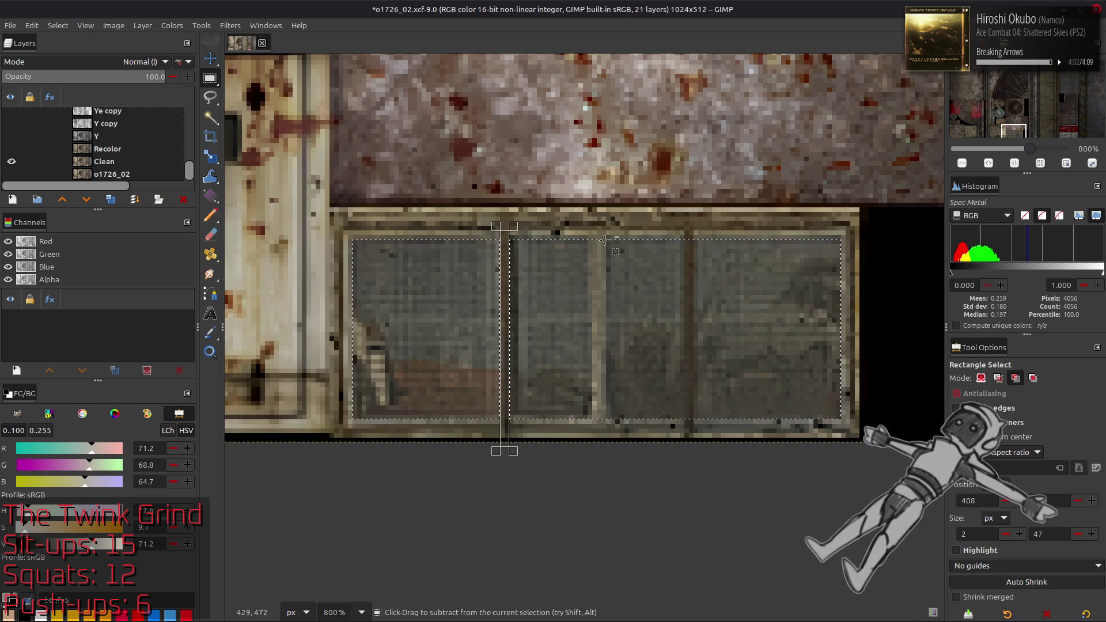
{"action": "mouse_move", "coordinate": [588, 235]}
{"action": "left_mouse_down", "text": "ctrl"}
{"action": "mouse_move", "coordinate": [598, 444]}
{"action": "mouse_move", "coordinate": [608, 445]}
{"action": "left_mouse_up", "text": "ctrl"}
{"action": "left_click_drag", "start_coordinate": [690, 230], "coordinate": [694, 451], "text": "ctrl"}
{"action": "left_click", "coordinate": [559, 326]}
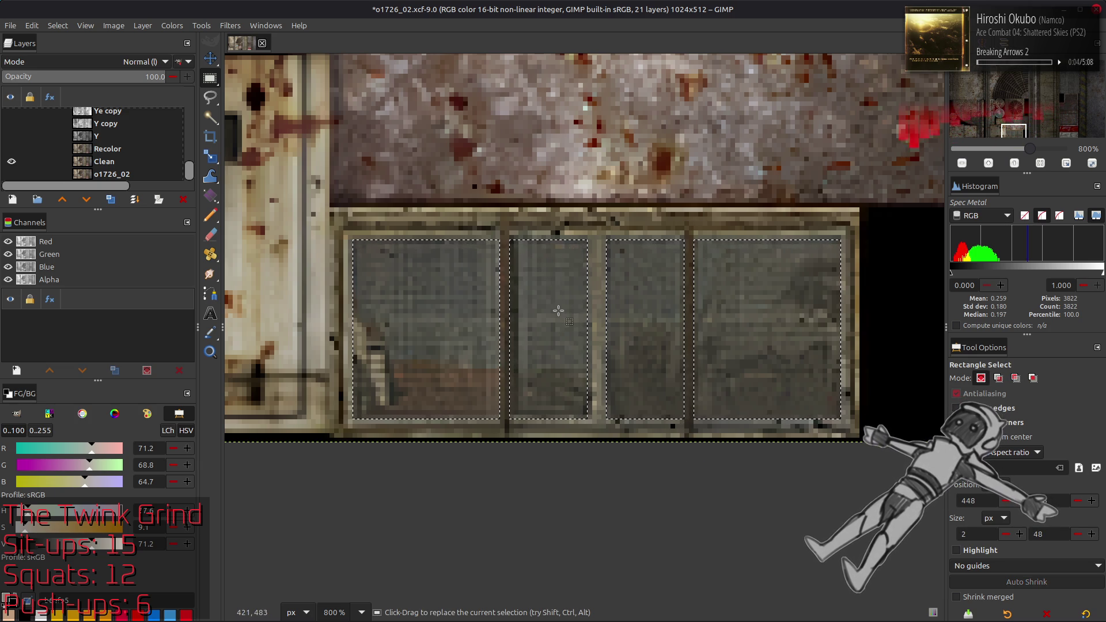
{"action": "key", "text": "shift"}
{"action": "left_click_drag", "start_coordinate": [584, 420], "coordinate": [583, 396], "text": "shift"}
{"action": "left_click_drag", "start_coordinate": [578, 303], "coordinate": [594, 238]}
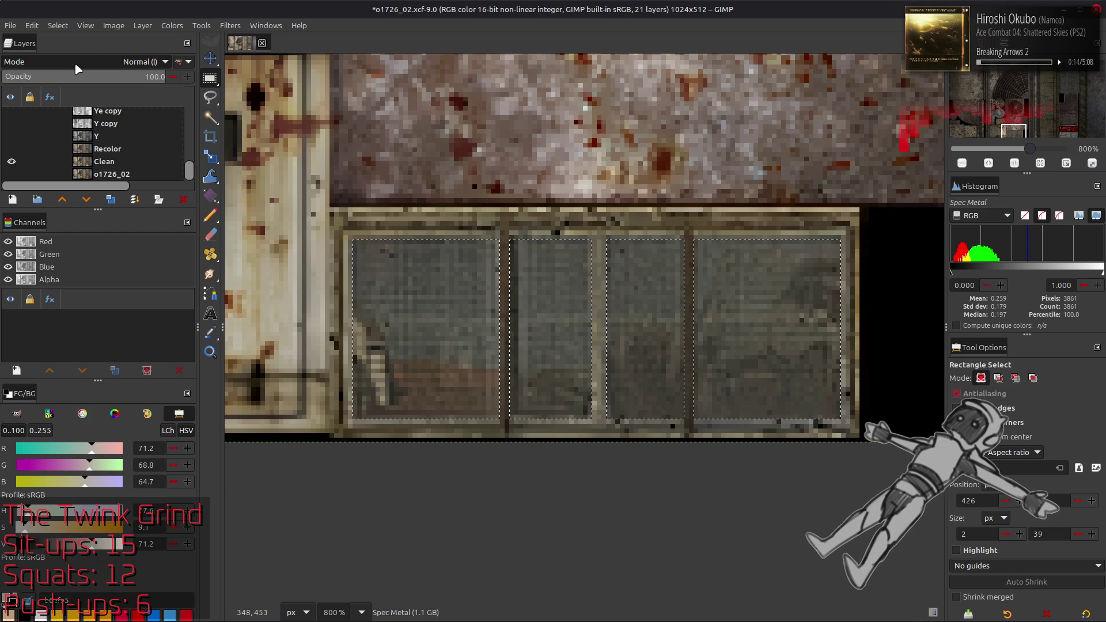
Make the Clean layer active and clear the selection with Select > None
{"action": "left_click", "coordinate": [107, 161]}
{"action": "left_click", "coordinate": [58, 25]}
{"action": "left_click", "coordinate": [68, 55]}
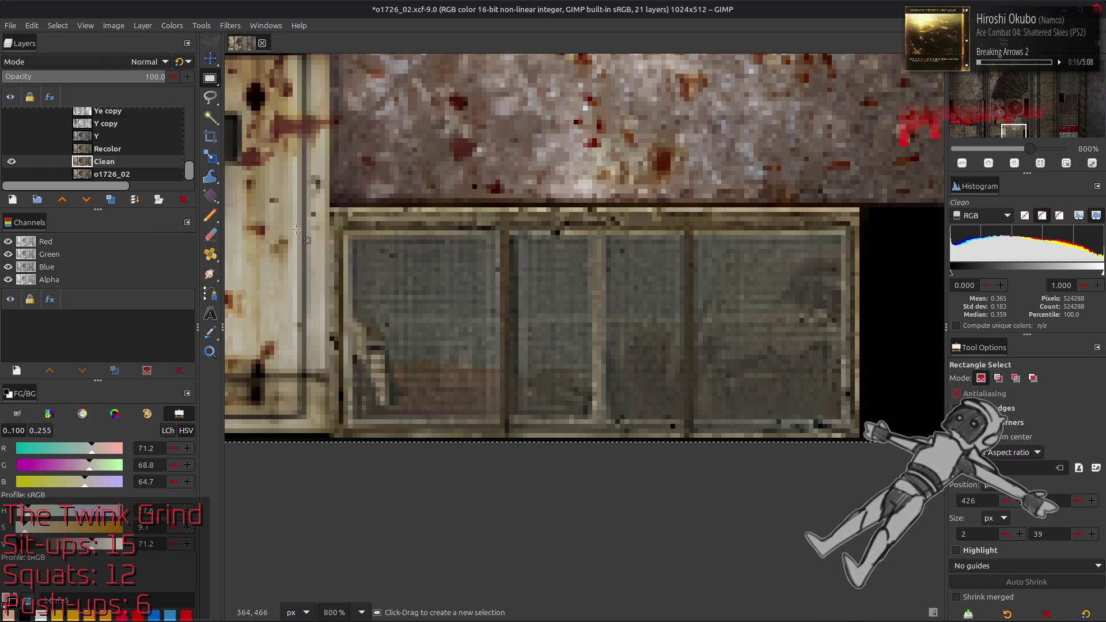
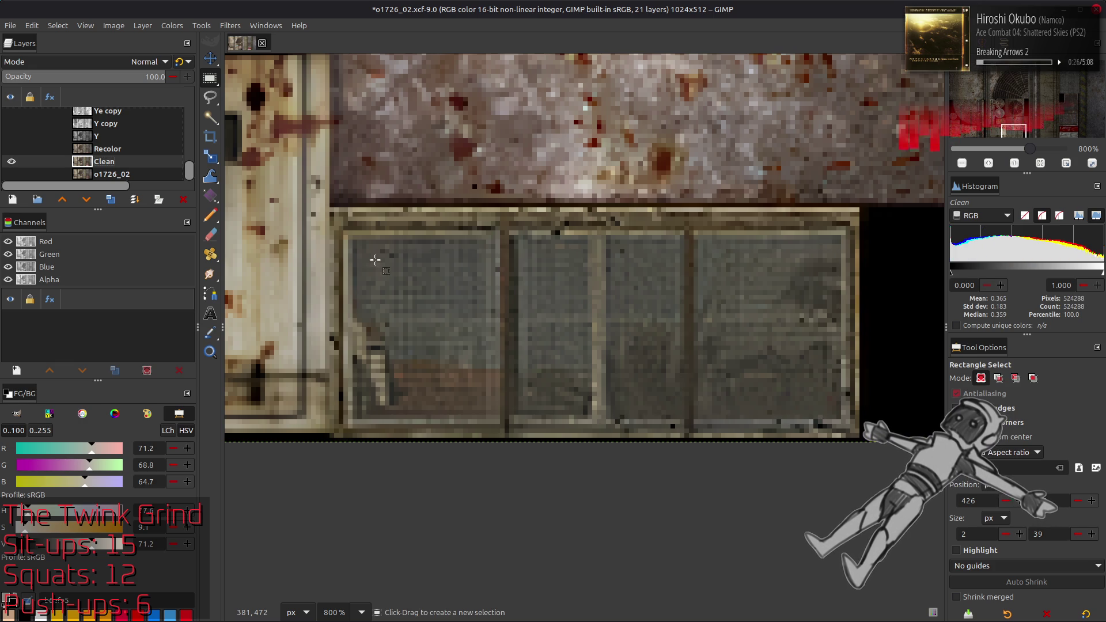
Restore the pane selection, add a white layer above Metal Mask, and darken it with Levels
{"action": "key", "text": "ctrl+z"}
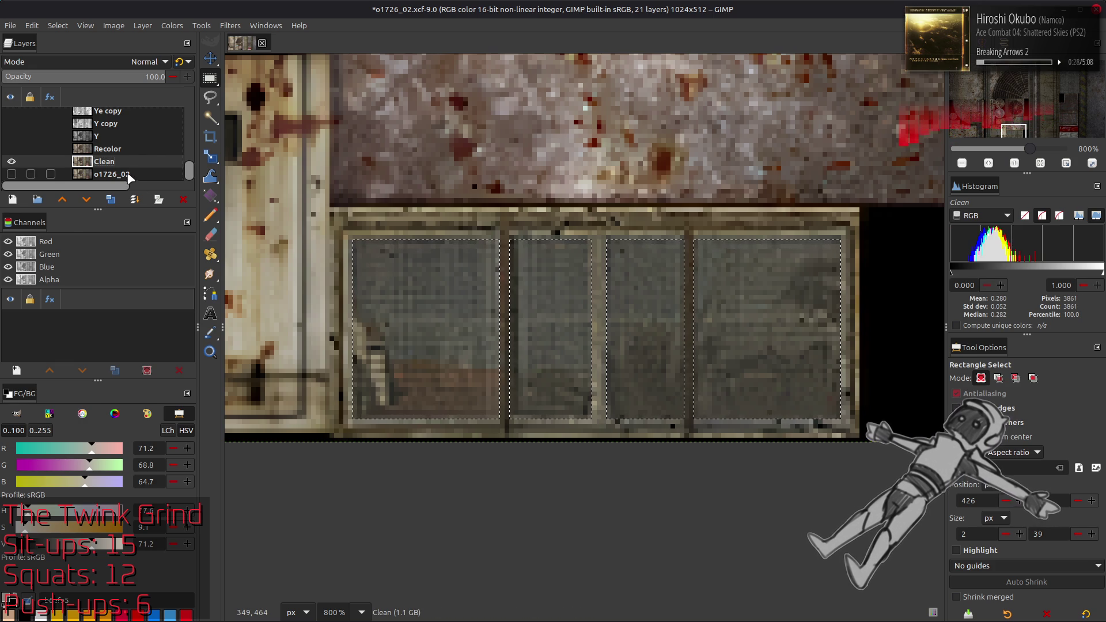
{"action": "key", "text": "Page_Up"}
{"action": "key", "text": "Page_Up"}
{"action": "key", "text": "Page_Up"}
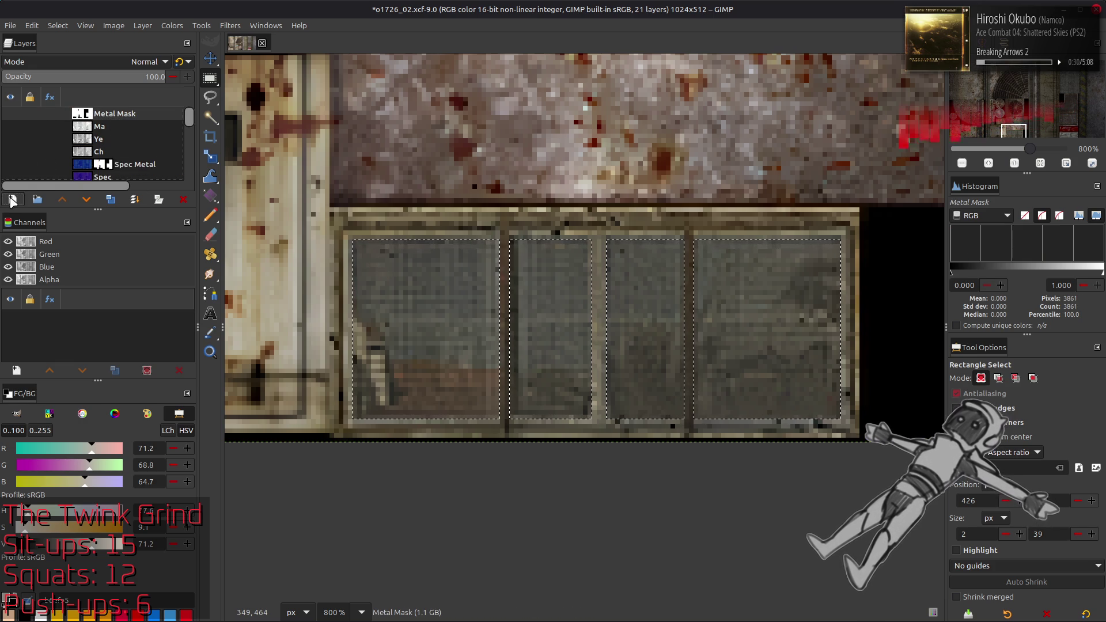
{"action": "left_click", "coordinate": [12, 200]}
{"action": "left_click", "coordinate": [710, 479]}
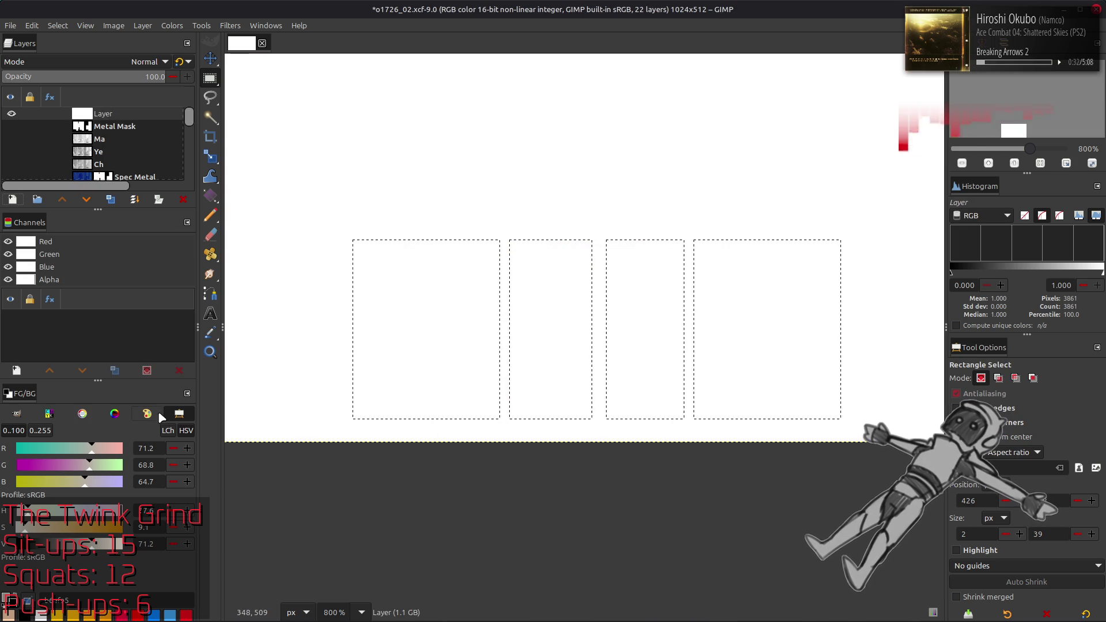
{"action": "key", "text": "x"}
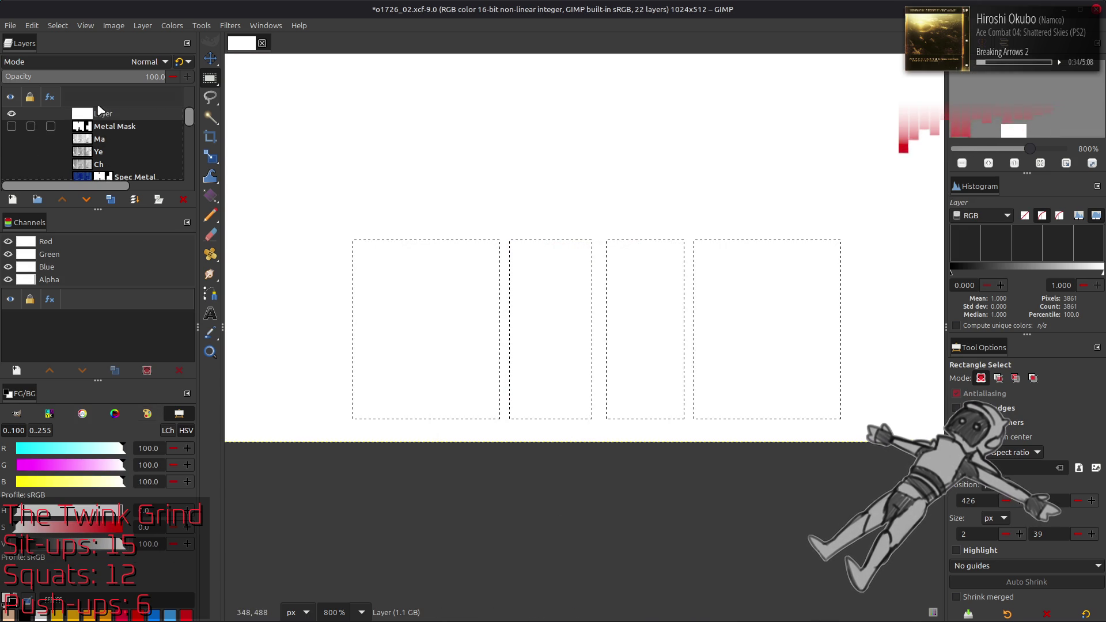
{"action": "left_click", "coordinate": [171, 25]}
{"action": "left_click", "coordinate": [190, 156]}
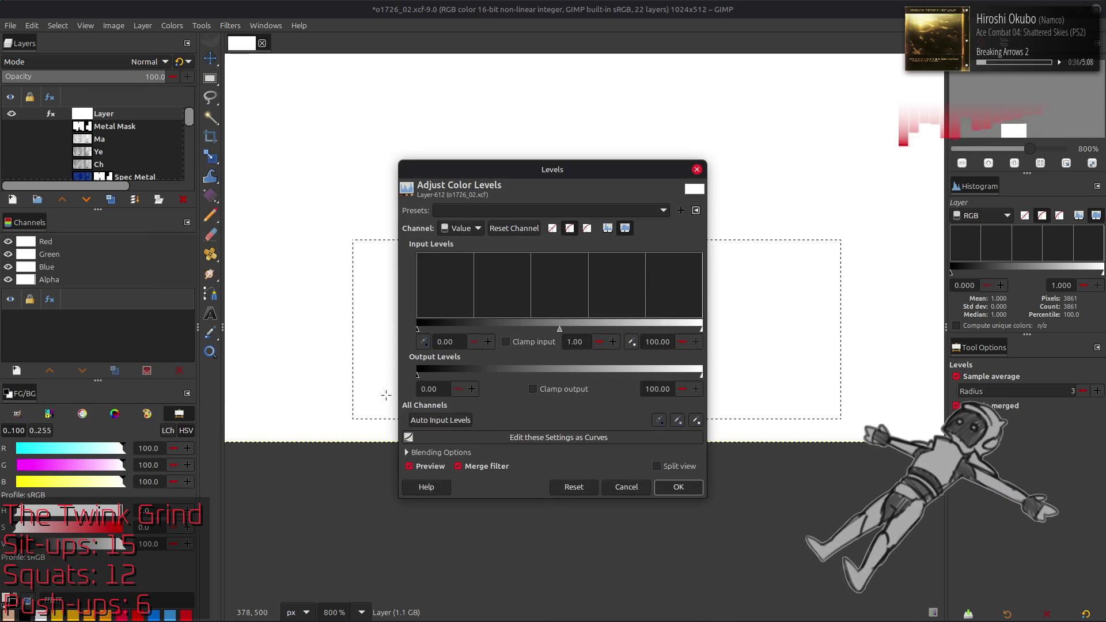
{"action": "left_click_drag", "start_coordinate": [677, 375], "coordinate": [419, 372]}
{"action": "left_click", "coordinate": [679, 487]}
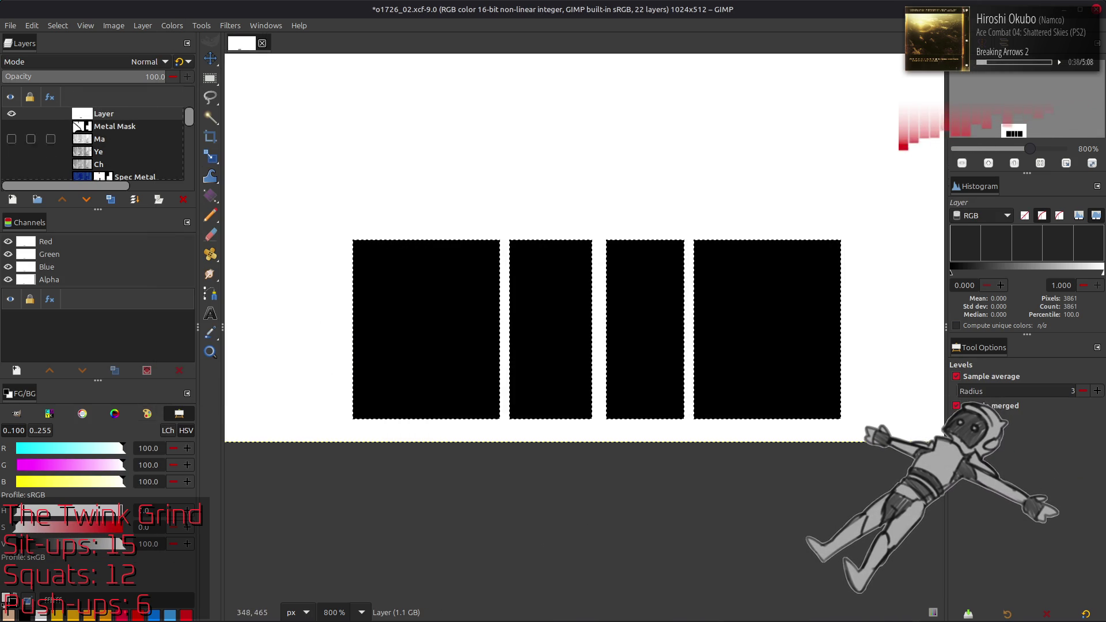
Deselect, invert the layer so the four panes turn white, and name it Glass Mask
{"action": "left_click", "coordinate": [58, 26]}
{"action": "left_click", "coordinate": [72, 55]}
{"action": "left_click", "coordinate": [172, 25]}
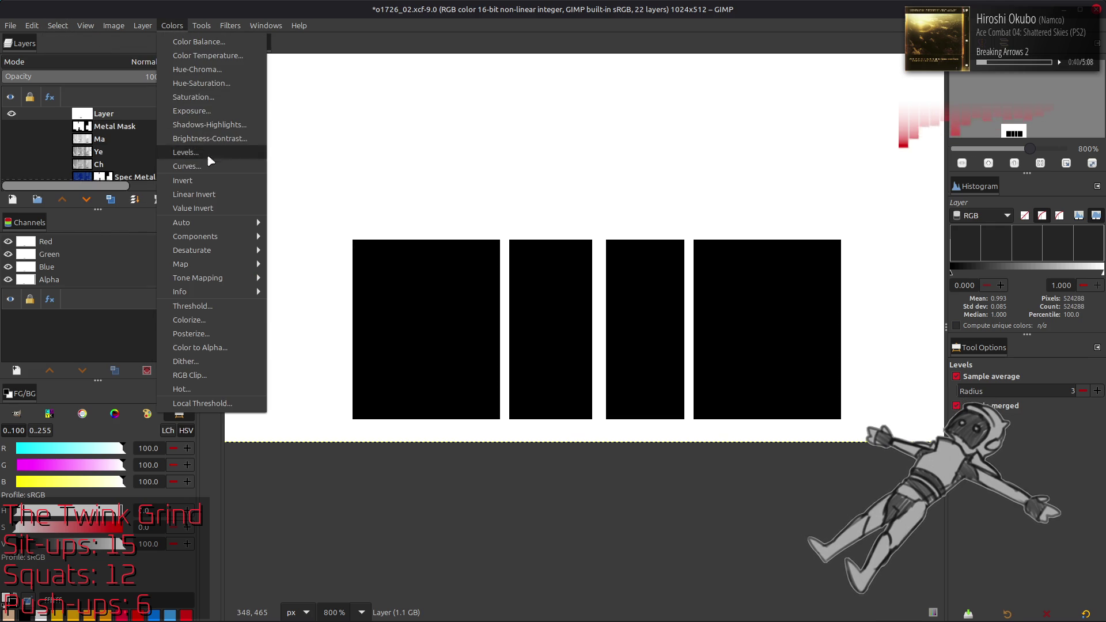
{"action": "left_click", "coordinate": [209, 182]}
{"action": "double_click", "coordinate": [95, 115]}
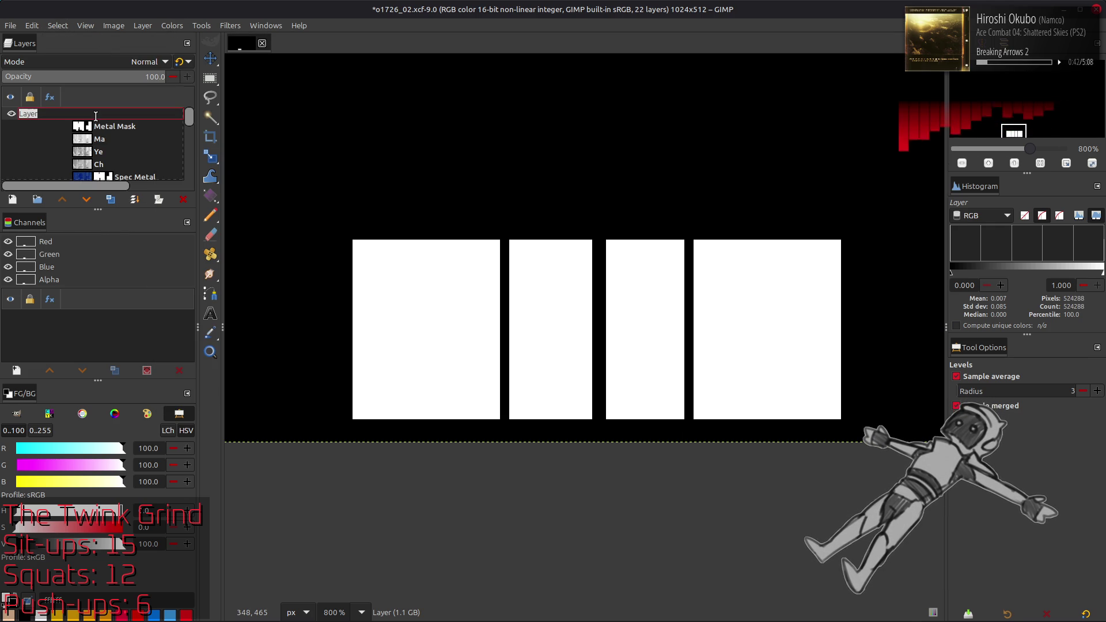
{"action": "type", "text": "Glass Mask"}
{"action": "key", "text": "Return"}
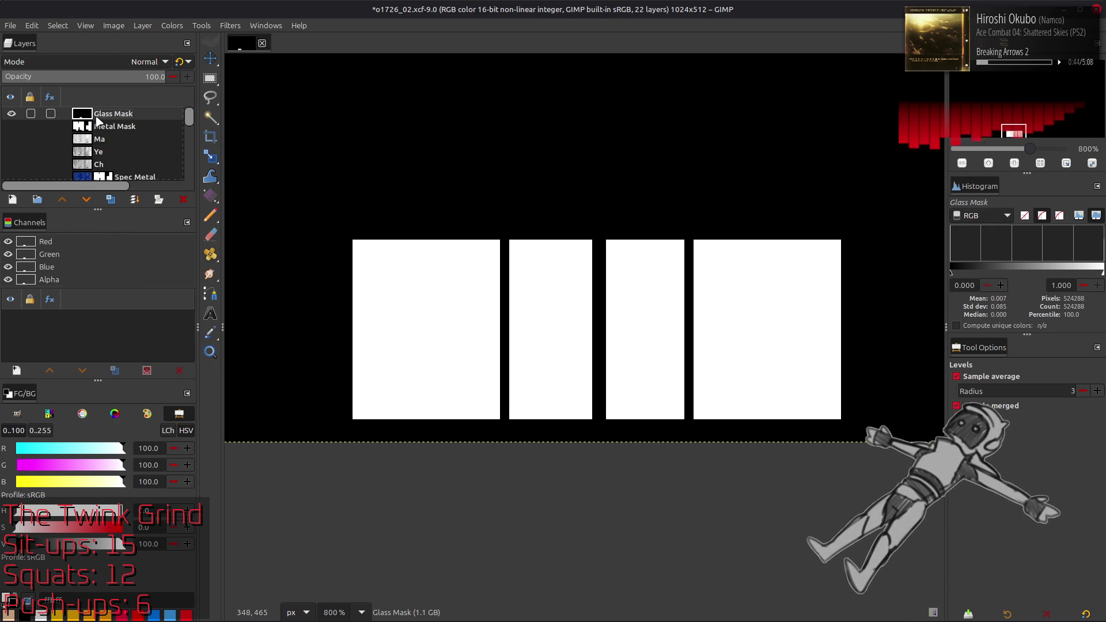
Save the project and hide the Glass Mask layer
{"action": "key", "text": "ctrl+s"}
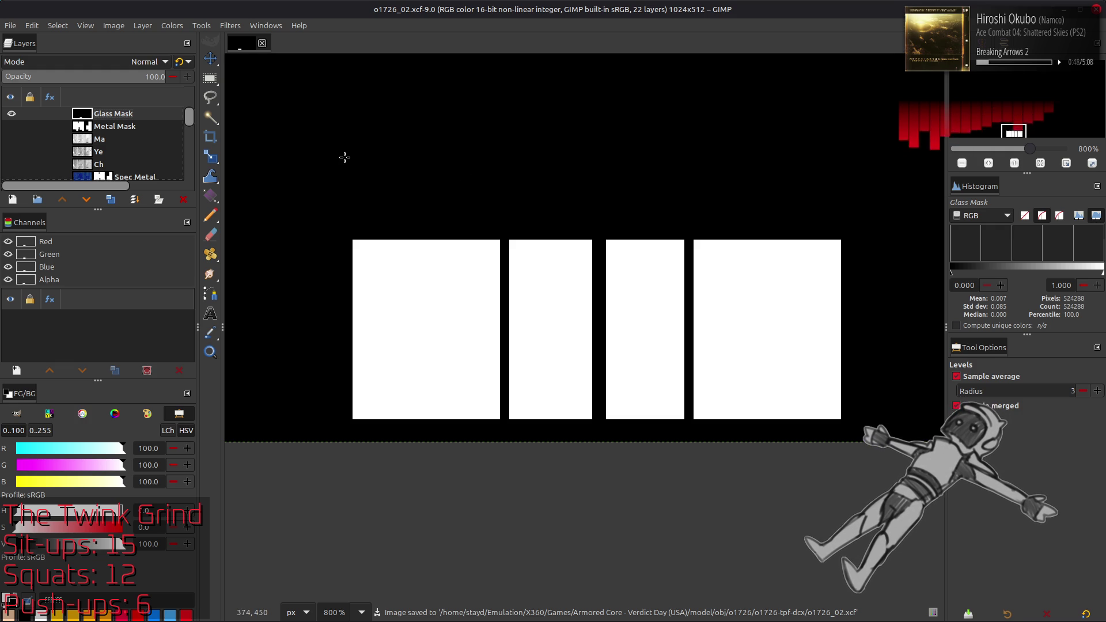
{"action": "key", "text": "m"}
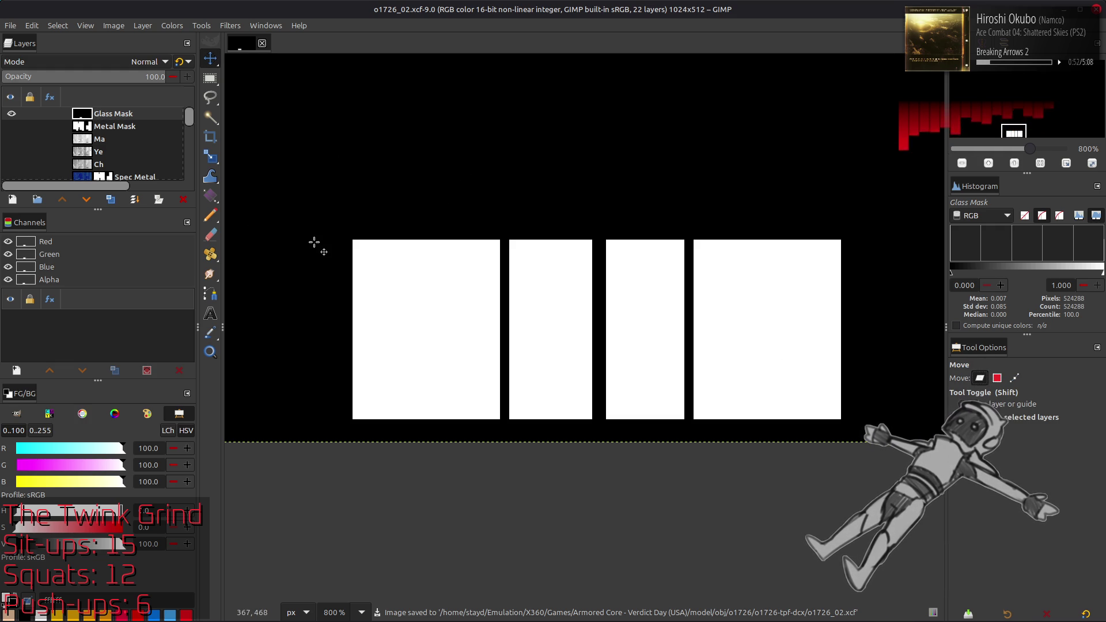
{"action": "left_click", "coordinate": [11, 114]}
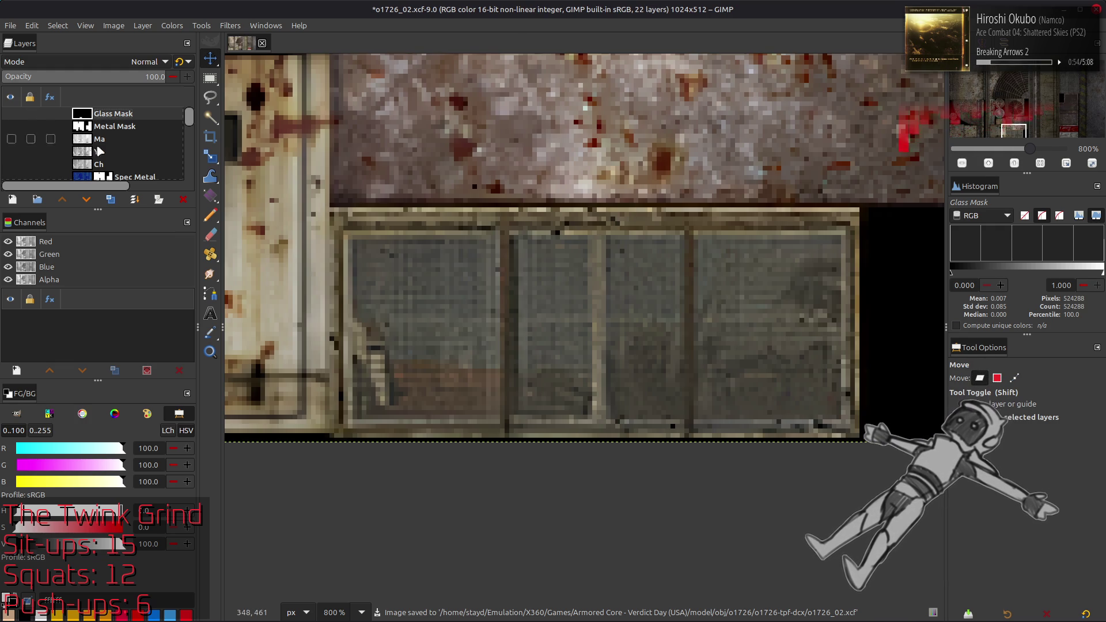
Open an overlay texture from the Imperfection Maps folder in the image viewer
{"action": "key", "text": "alt+Tab"}
{"action": "key", "text": "alt+Tab"}
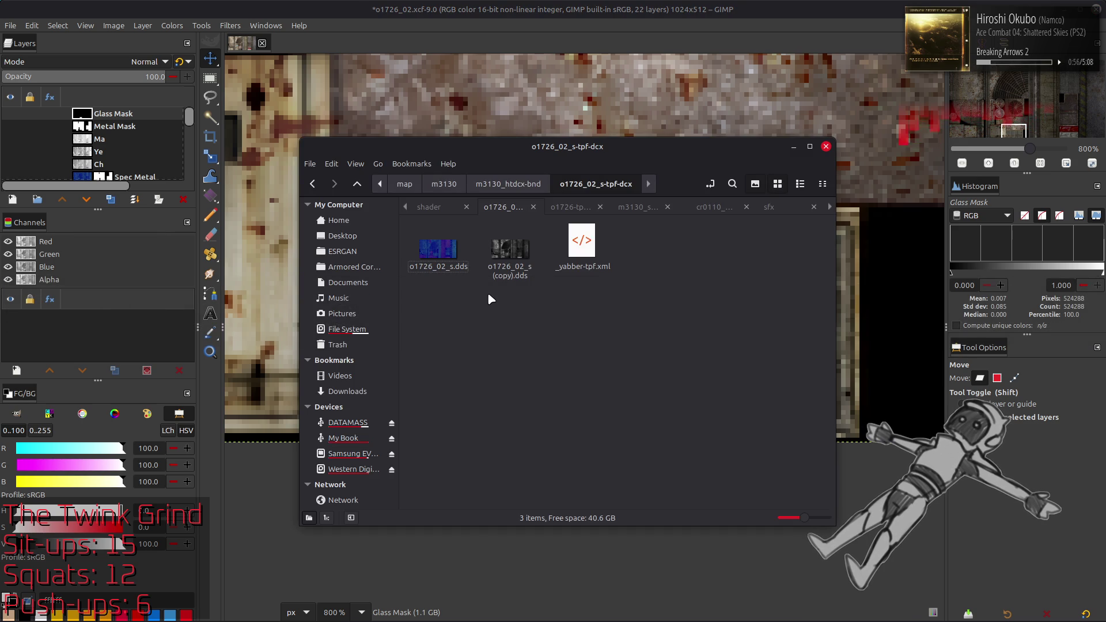
{"action": "key", "text": "alt+Tab"}
{"action": "key", "text": "alt+Tab"}
{"action": "key", "text": "alt+Tab"}
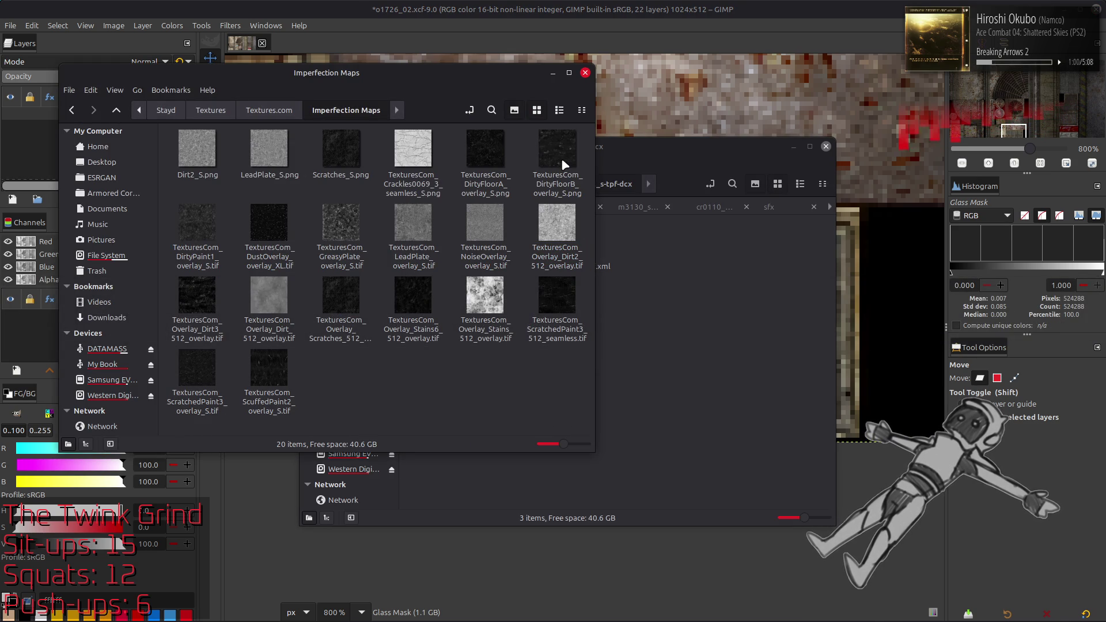
{"action": "double_click", "coordinate": [509, 161]}
{"action": "left_click", "coordinate": [33, 49]}
{"action": "left_click", "coordinate": [34, 48]}
{"action": "left_click", "coordinate": [33, 48]}
{"action": "left_click", "coordinate": [33, 49]}
{"action": "left_click", "coordinate": [33, 47]}
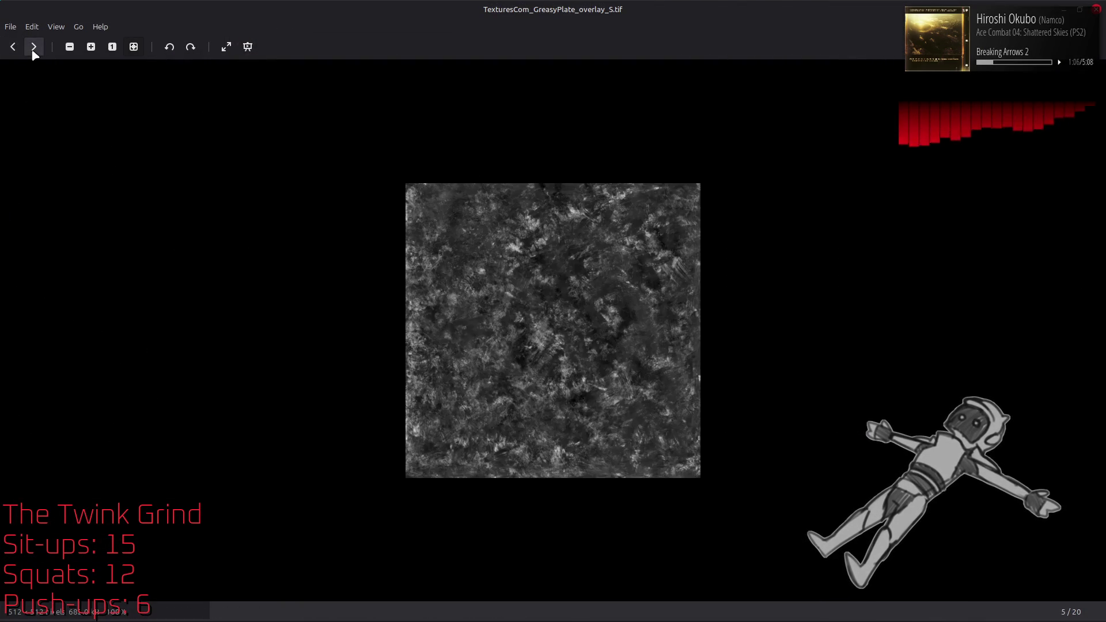
{"action": "left_click", "coordinate": [34, 47]}
{"action": "left_click", "coordinate": [34, 47]}
{"action": "left_click", "coordinate": [34, 47]}
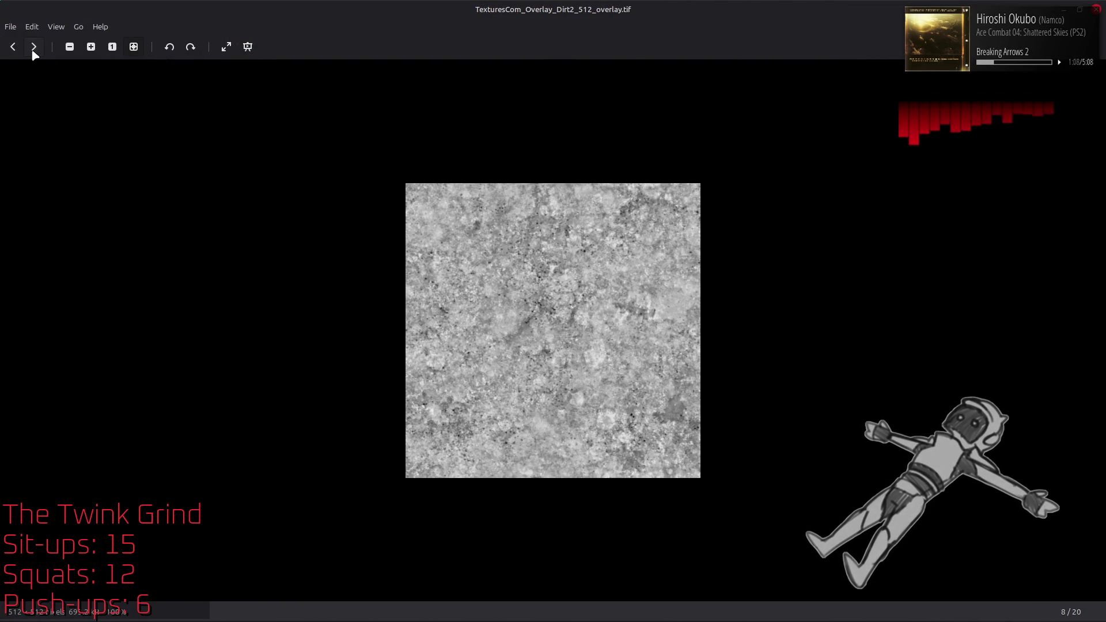
{"action": "left_click", "coordinate": [34, 47]}
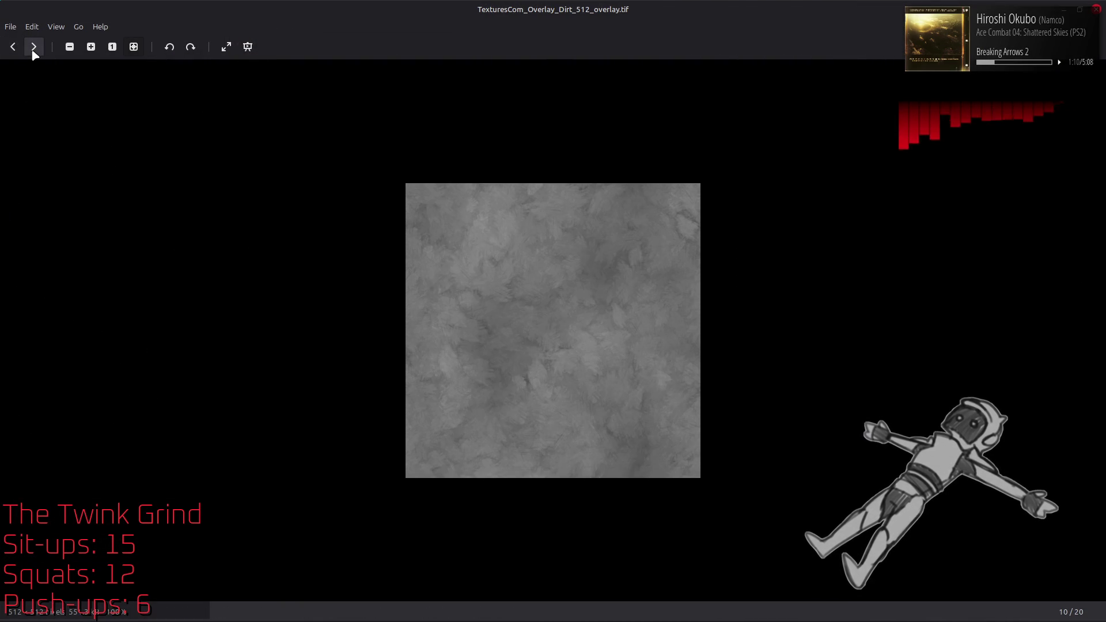
{"action": "left_click", "coordinate": [34, 48]}
{"action": "left_click", "coordinate": [34, 49]}
{"action": "left_click", "coordinate": [33, 48]}
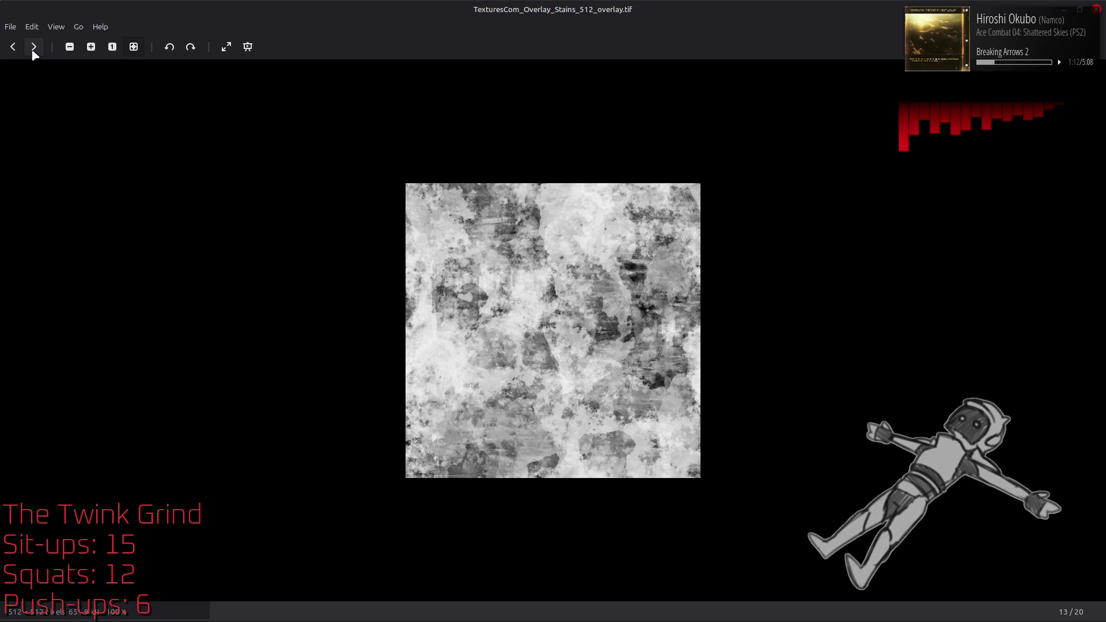
{"action": "left_click", "coordinate": [9, 51]}
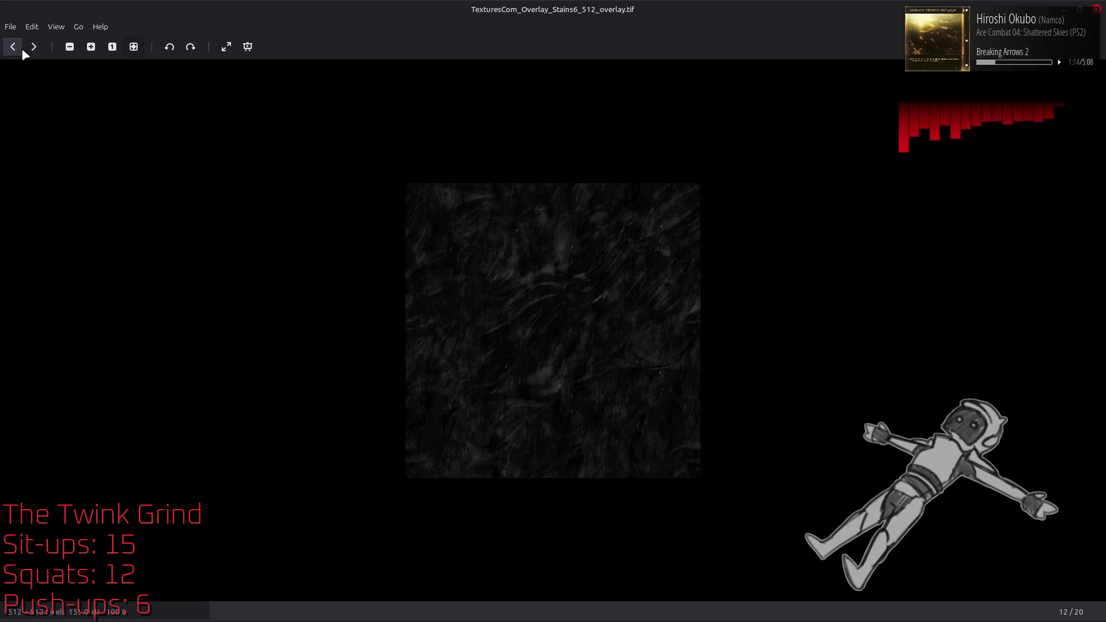
{"action": "left_click", "coordinate": [26, 49]}
{"action": "left_click", "coordinate": [27, 49]}
{"action": "left_click", "coordinate": [26, 49]}
{"action": "left_click", "coordinate": [27, 50]}
{"action": "left_click", "coordinate": [12, 49]}
{"action": "left_click", "coordinate": [12, 48]}
{"action": "left_click", "coordinate": [12, 49]}
{"action": "left_click", "coordinate": [11, 48]}
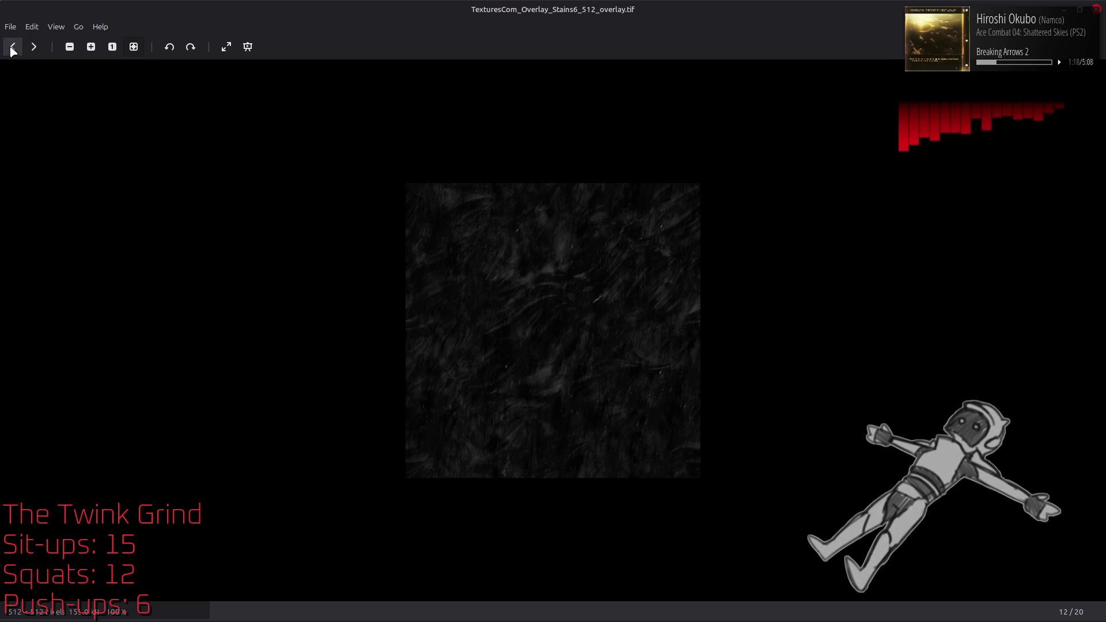
{"action": "left_click", "coordinate": [1097, 10]}
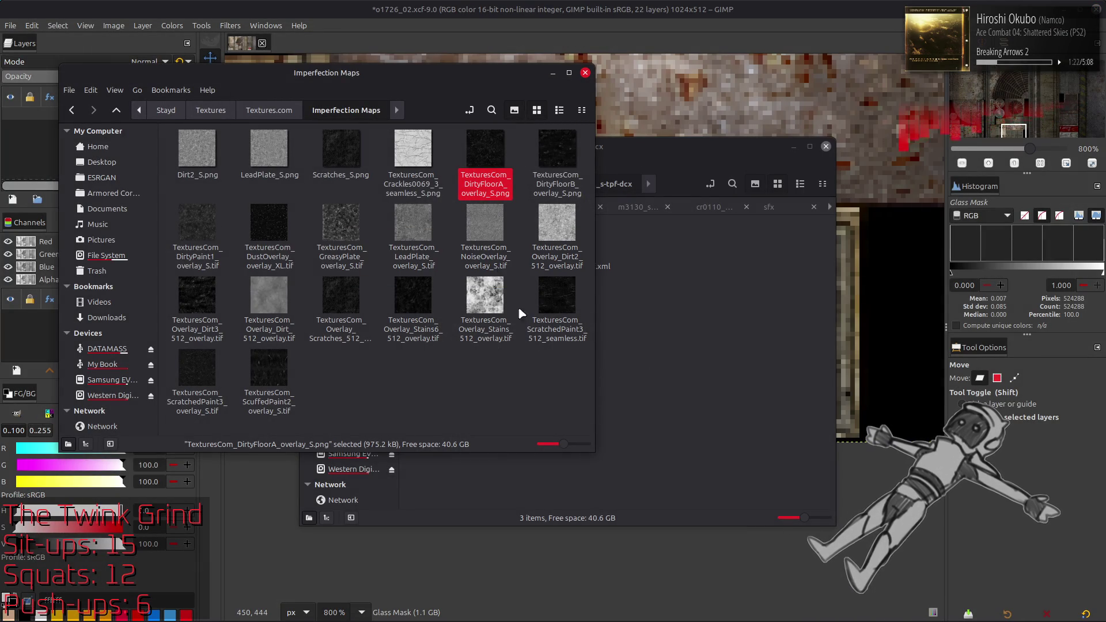
Add the Stains6 overlay as a layer, align a copy to fill the canvas, and merge it down
{"action": "mouse_move", "coordinate": [413, 297]}
{"action": "left_mouse_down"}
{"action": "mouse_move", "coordinate": [873, 285]}
{"action": "mouse_move", "coordinate": [873, 324]}
{"action": "left_mouse_up"}
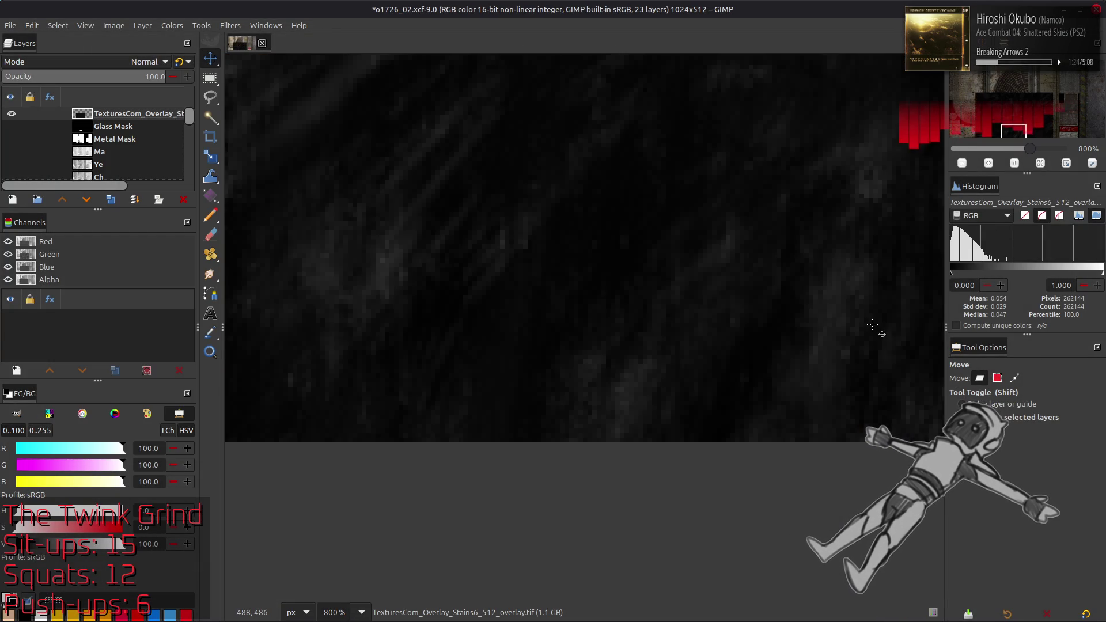
{"action": "key", "text": "q"}
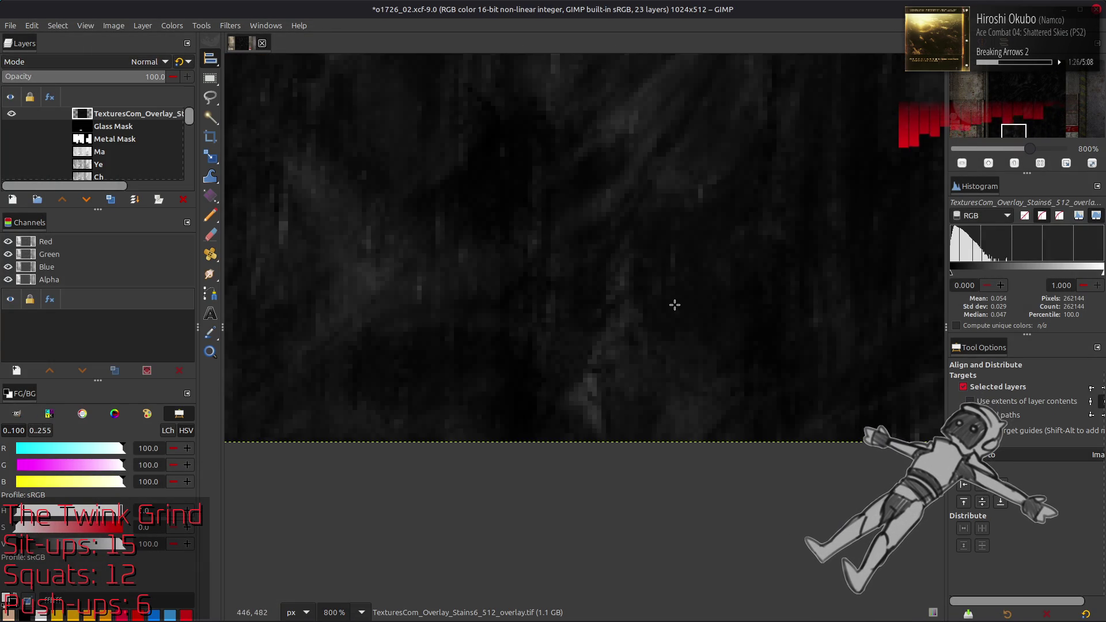
{"action": "key", "text": "1"}
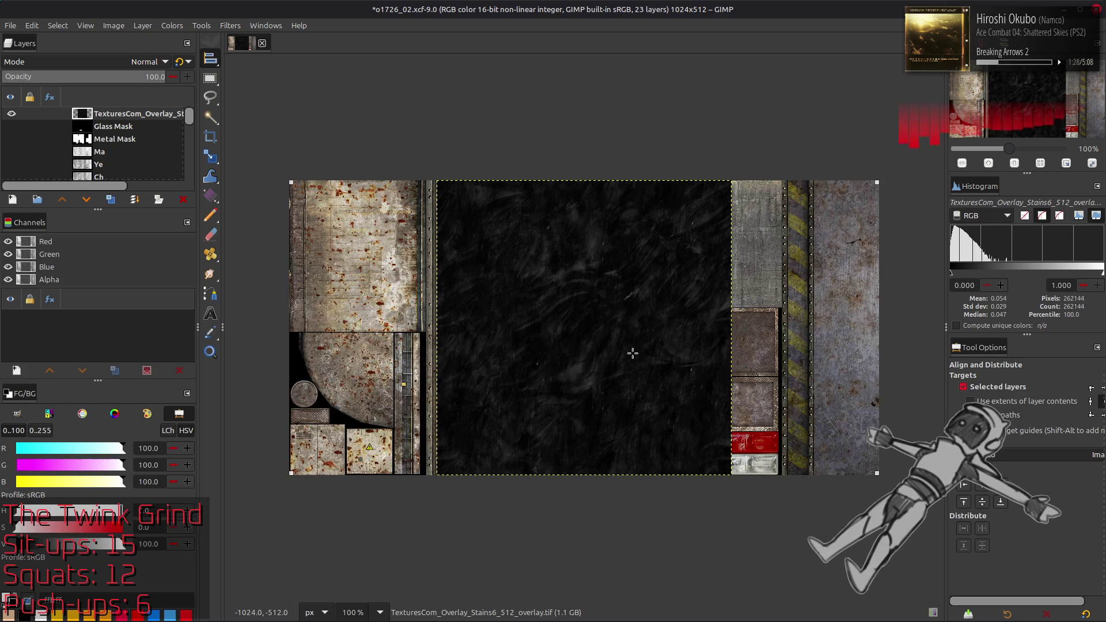
{"action": "key", "text": "2"}
{"action": "scroll", "coordinate": [632, 348], "scroll_direction": "down", "scroll_amount": 2}
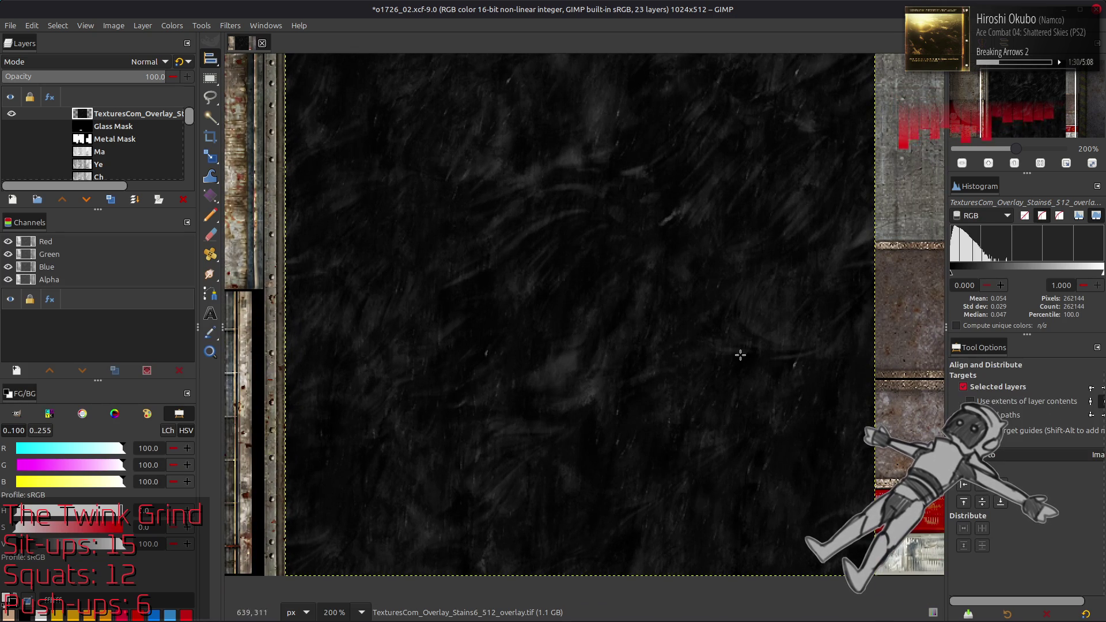
{"action": "scroll", "coordinate": [363, 266], "scroll_direction": "right", "scroll_amount": 5}
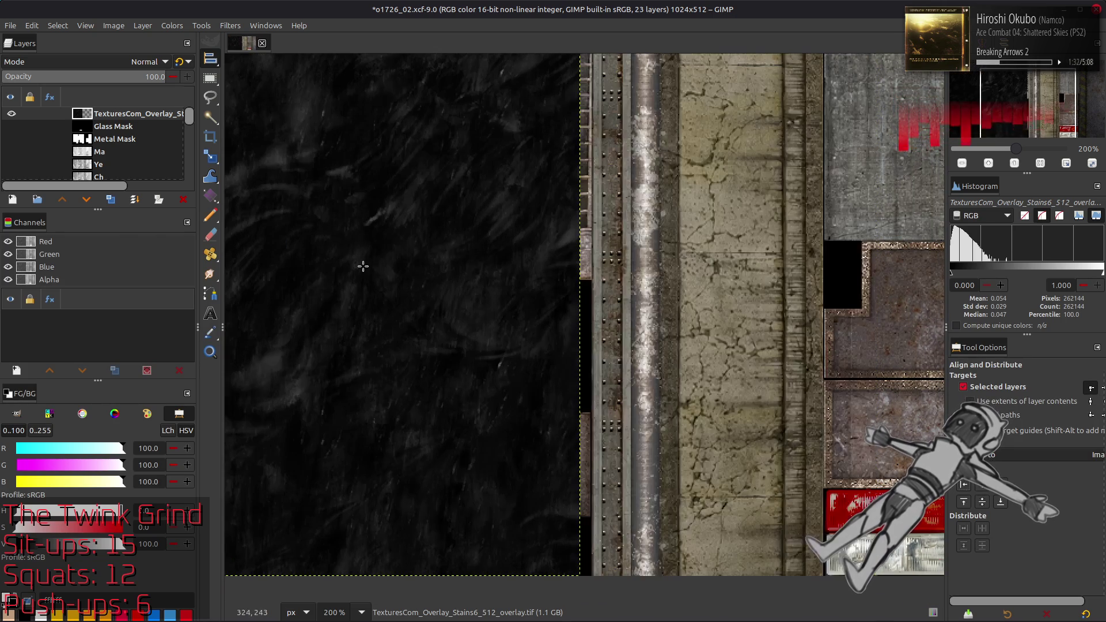
{"action": "left_click", "coordinate": [110, 200]}
{"action": "left_click", "coordinate": [967, 487]}
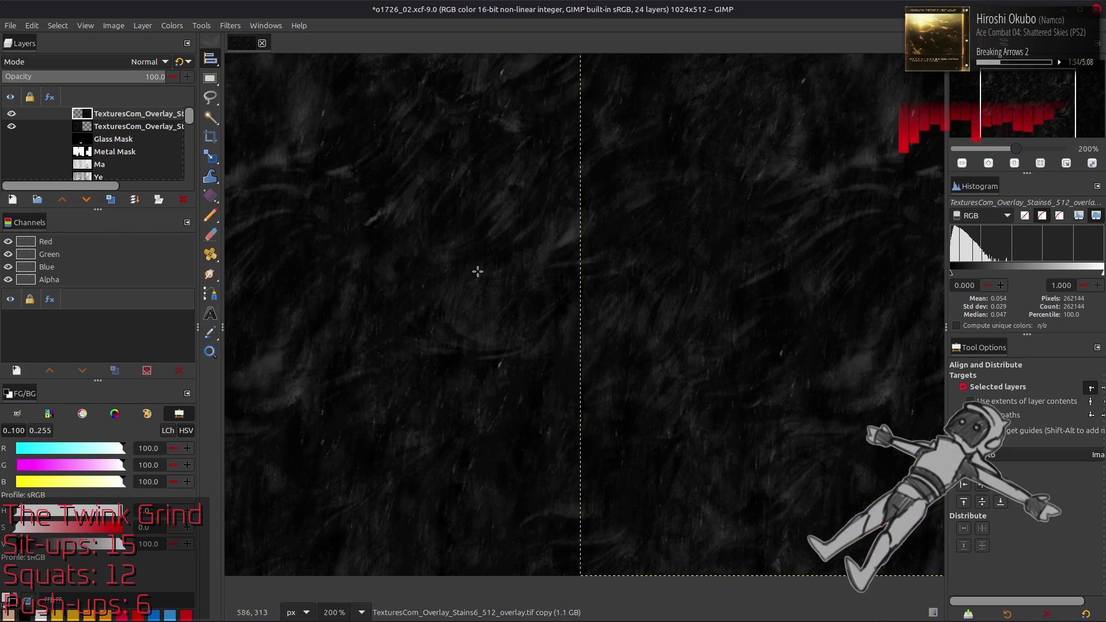
{"action": "key", "text": "ctrl+e"}
{"action": "left_click", "coordinate": [172, 25]}
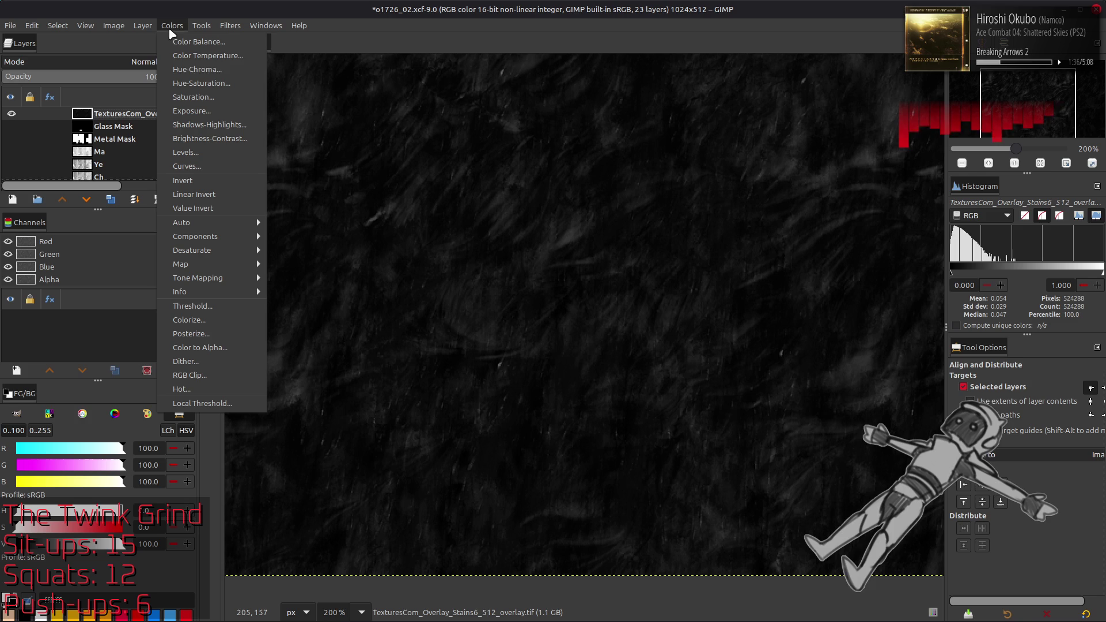
Stretch the stains layer's contrast with Non-linear components enabled
{"action": "mouse_move", "coordinate": [230, 223]}
{"action": "left_click", "coordinate": [311, 247]}
{"action": "left_click", "coordinate": [73, 331]}
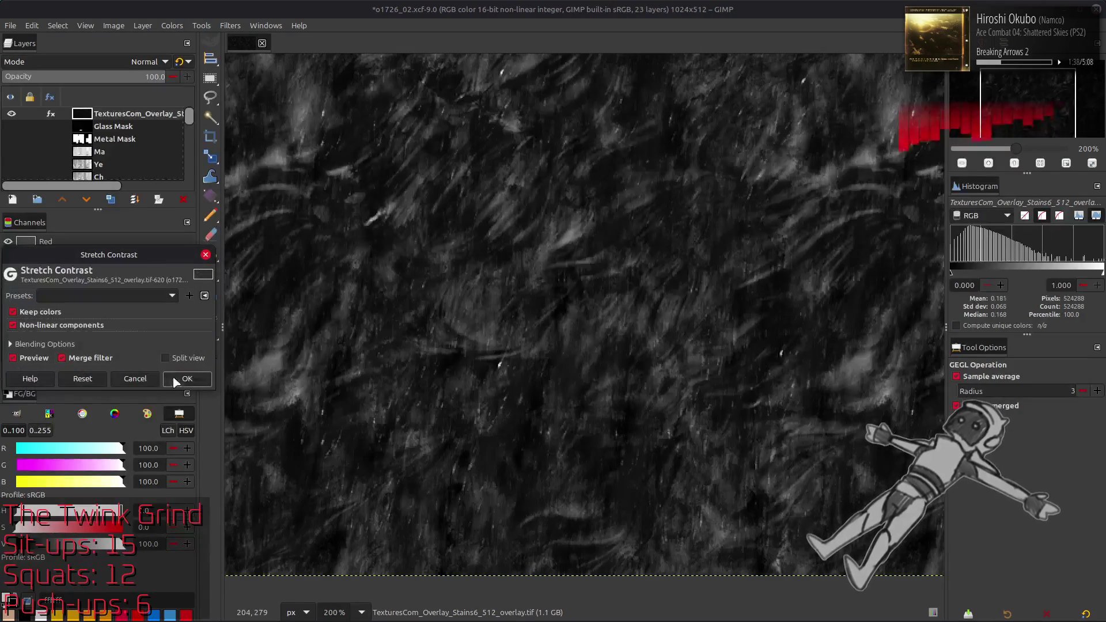
{"action": "key", "text": "Return"}
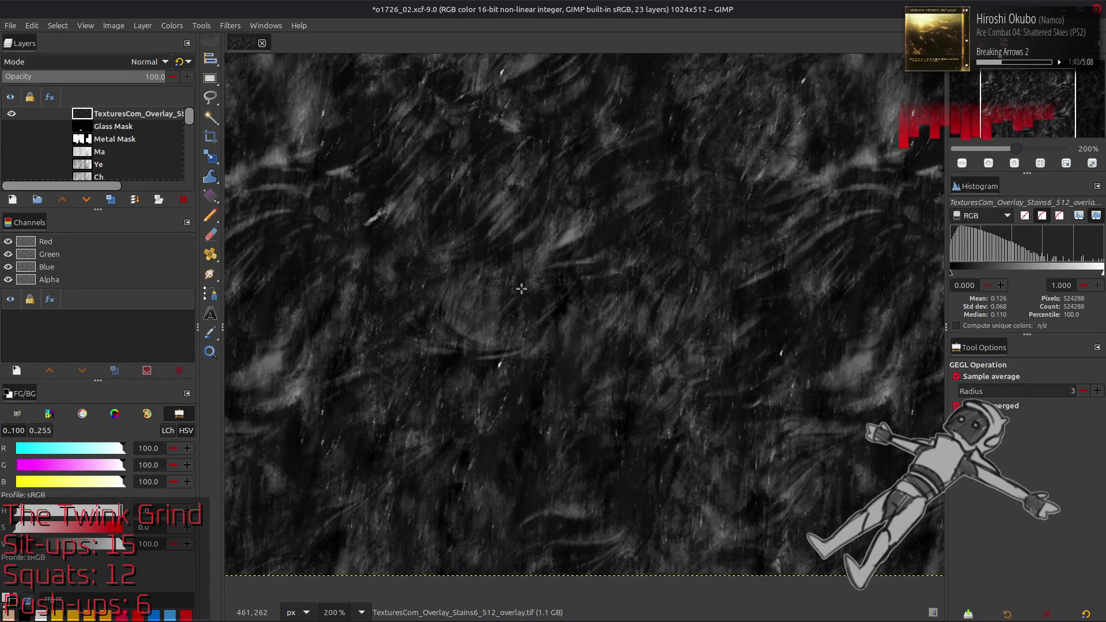
Apply the G'MIC-Qt Colour Space Swap filter to the stains layer
{"action": "key", "text": "m"}
{"action": "left_click", "coordinate": [230, 25]}
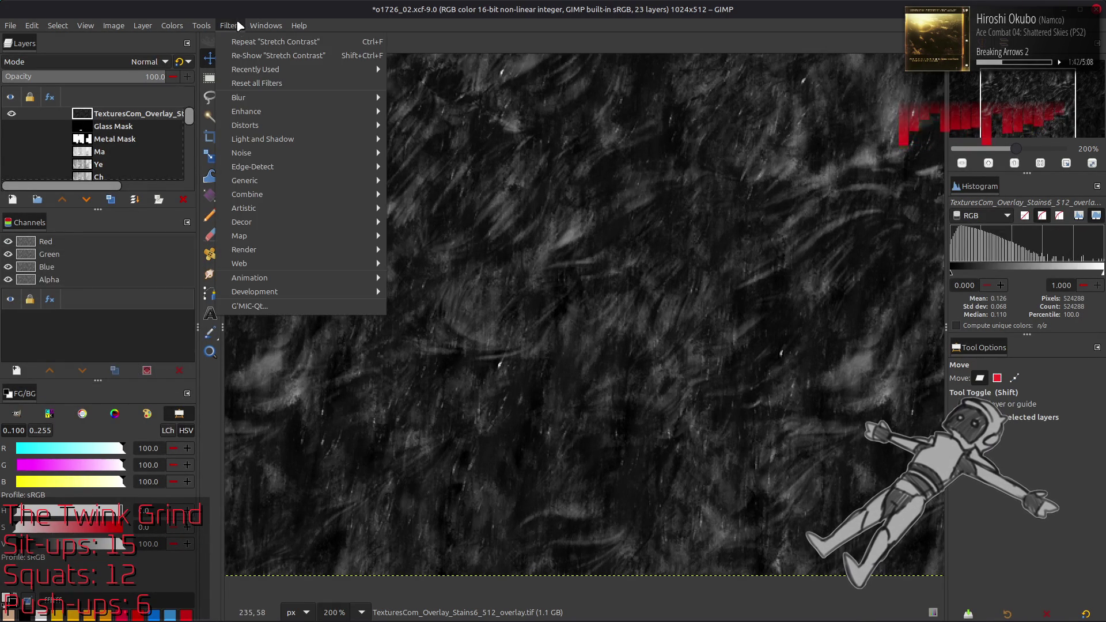
{"action": "left_click", "coordinate": [299, 306]}
{"action": "left_click", "coordinate": [521, 197]}
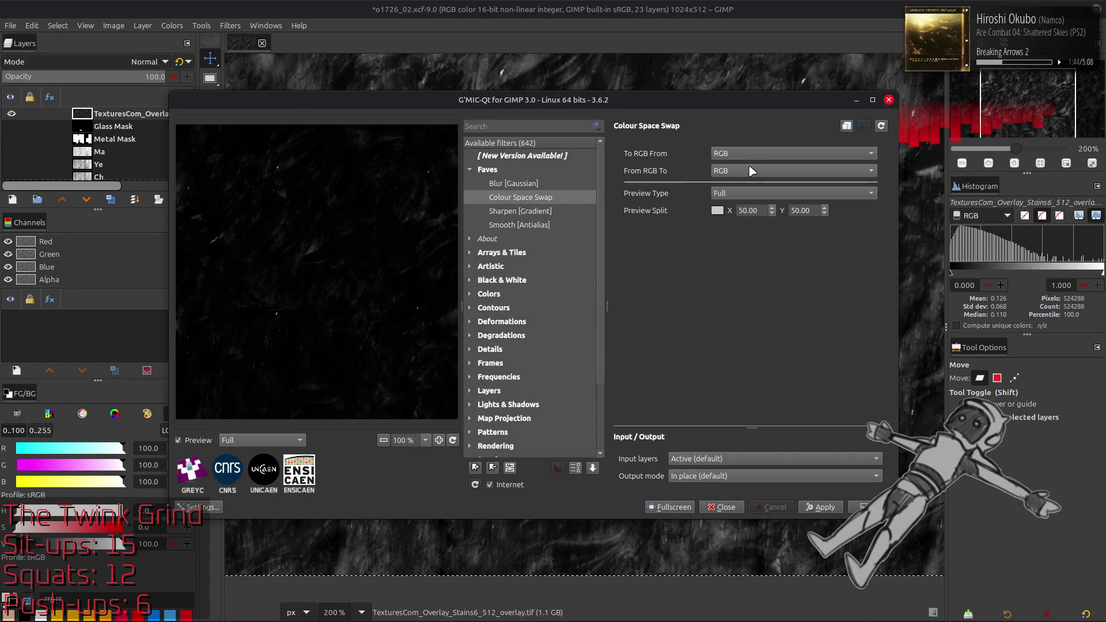
{"action": "left_click", "coordinate": [864, 507]}
{"action": "left_click", "coordinate": [143, 26]}
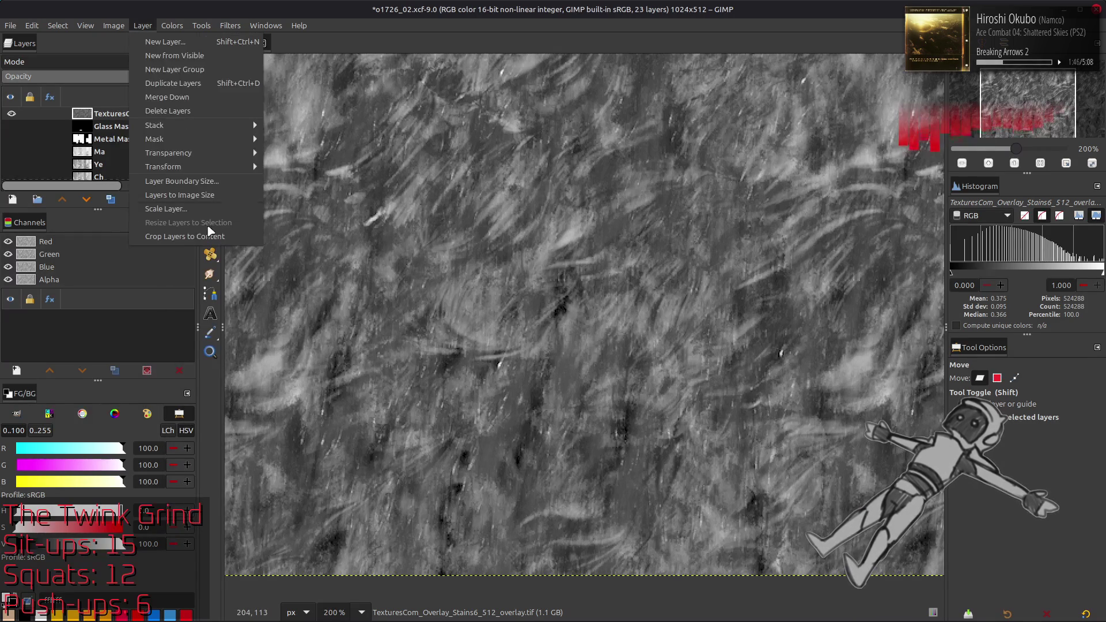
Scale the overlay layer to 50% twice, leaving a quarter-size patch
{"action": "left_click", "coordinate": [190, 209]}
{"action": "triple_click", "coordinate": [542, 304]}
{"action": "type", "text": "50"}
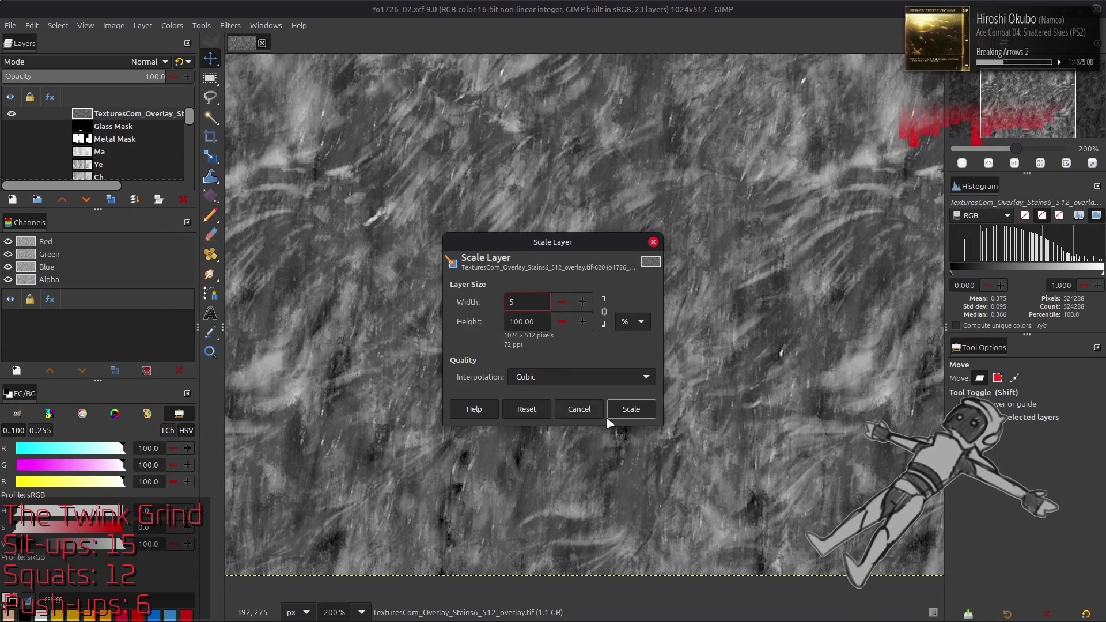
{"action": "left_click", "coordinate": [617, 411]}
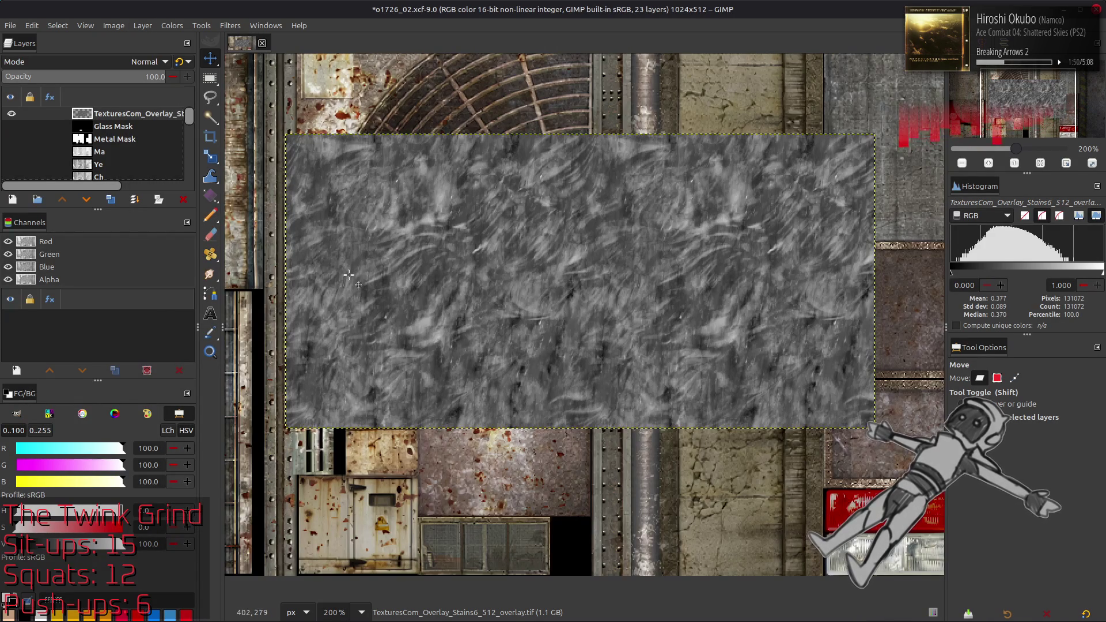
{"action": "left_click", "coordinate": [246, 26]}
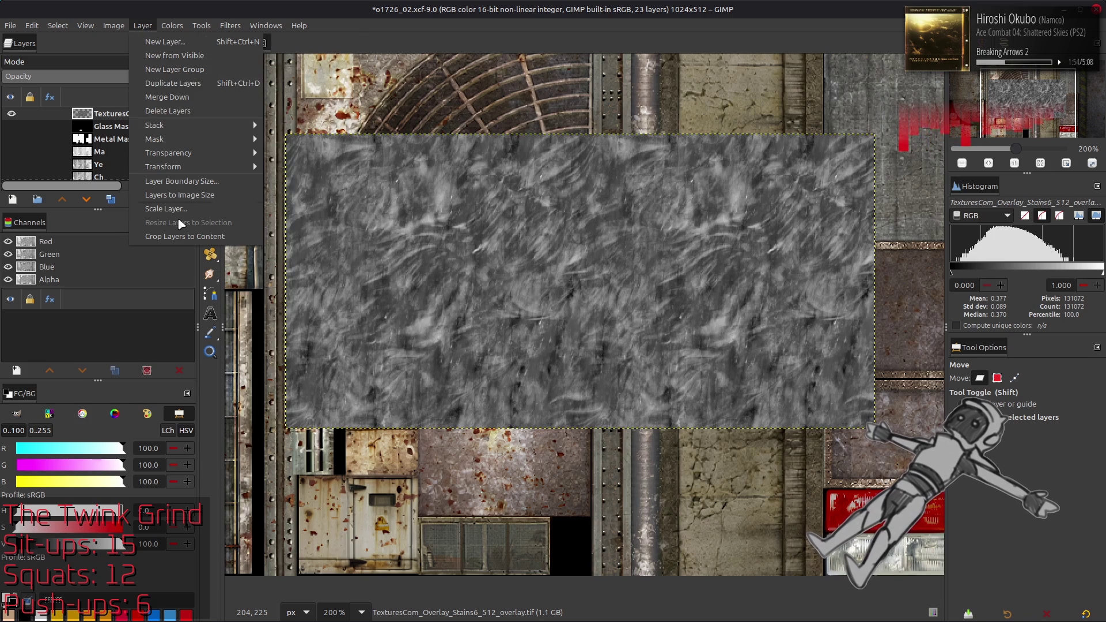
{"action": "left_click", "coordinate": [190, 209]}
{"action": "triple_click", "coordinate": [528, 302]}
{"action": "type", "text": "50"}
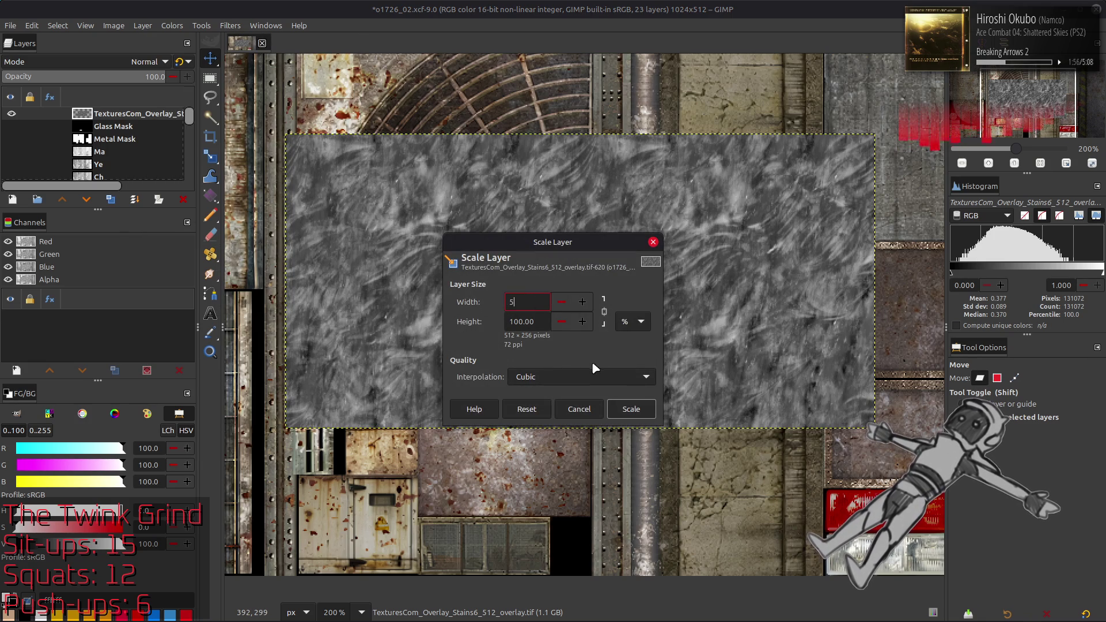
{"action": "left_click", "coordinate": [631, 409]}
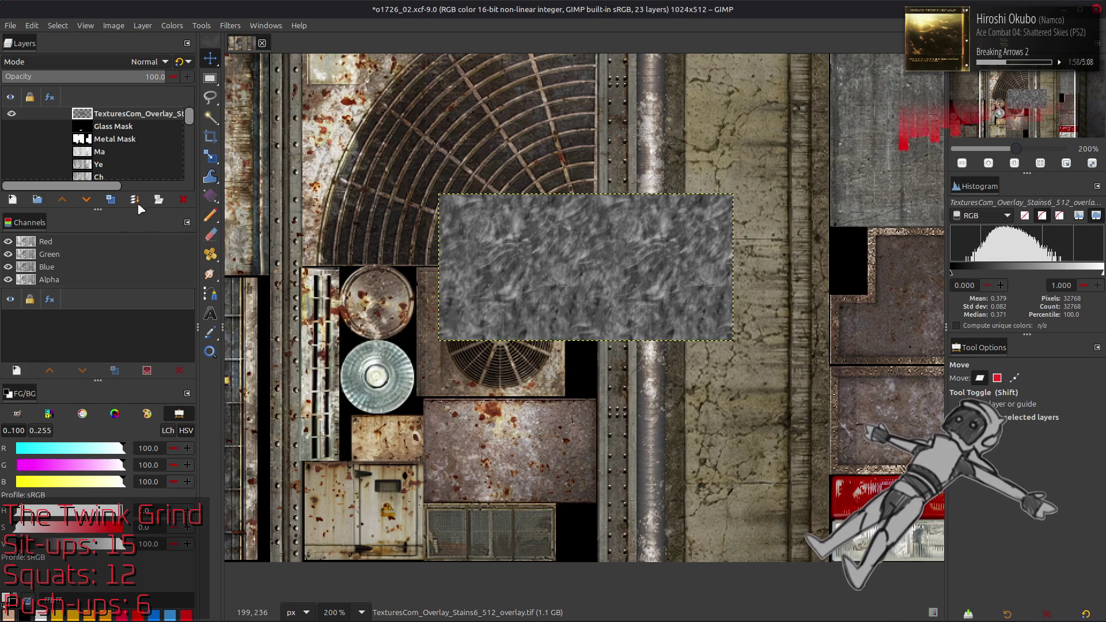
Run the G'MIC Colour Space Swap from sRGB to RGB on the patch
{"action": "left_click", "coordinate": [217, 27]}
{"action": "left_click", "coordinate": [284, 292]}
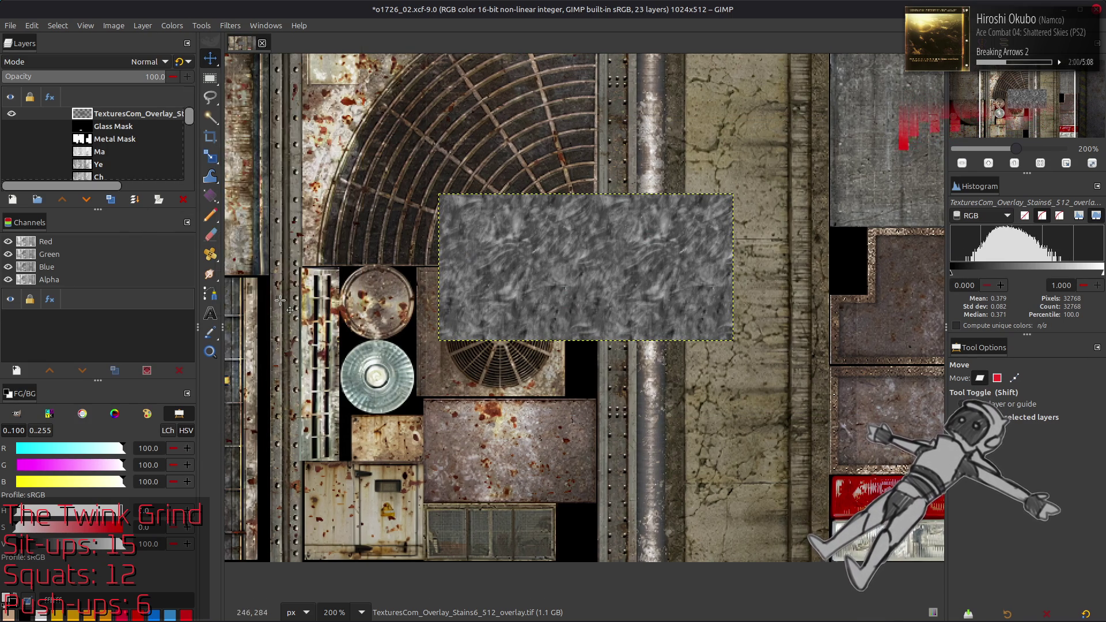
{"action": "scroll", "coordinate": [750, 153], "scroll_direction": "down", "scroll_amount": 1}
{"action": "scroll", "coordinate": [749, 170], "scroll_direction": "up", "scroll_amount": 1}
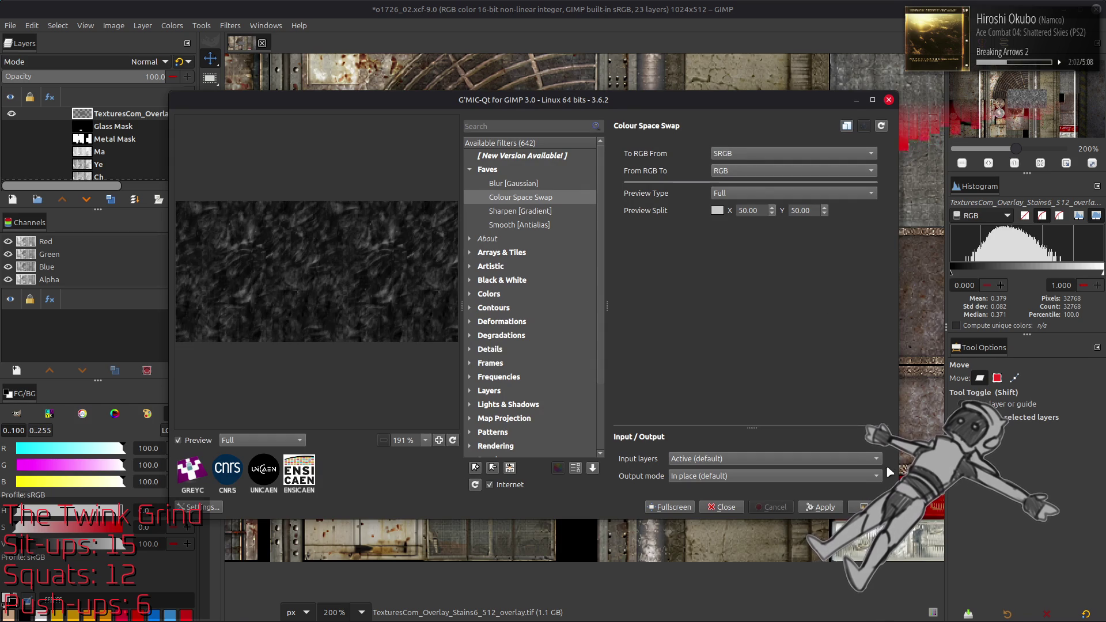
{"action": "key", "text": "Return"}
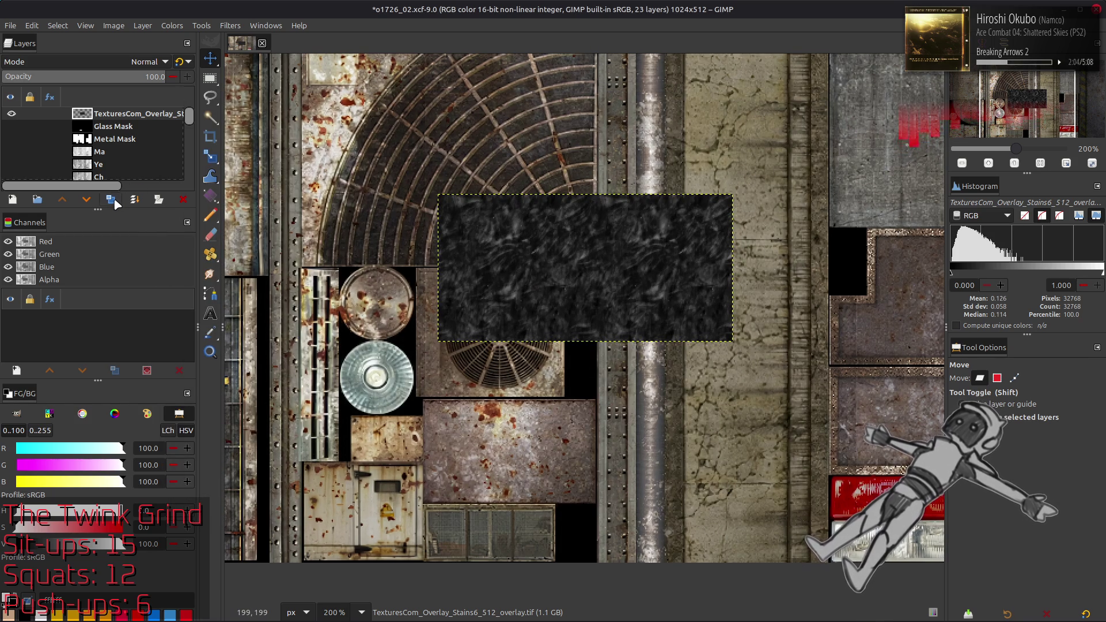
Sharpen the patch using a Gaussian-blurred copy set to Grain extract and Grain merge
{"action": "left_click", "coordinate": [111, 200]}
{"action": "left_click", "coordinate": [110, 200]}
{"action": "left_click", "coordinate": [230, 26]}
{"action": "left_click", "coordinate": [284, 293]}
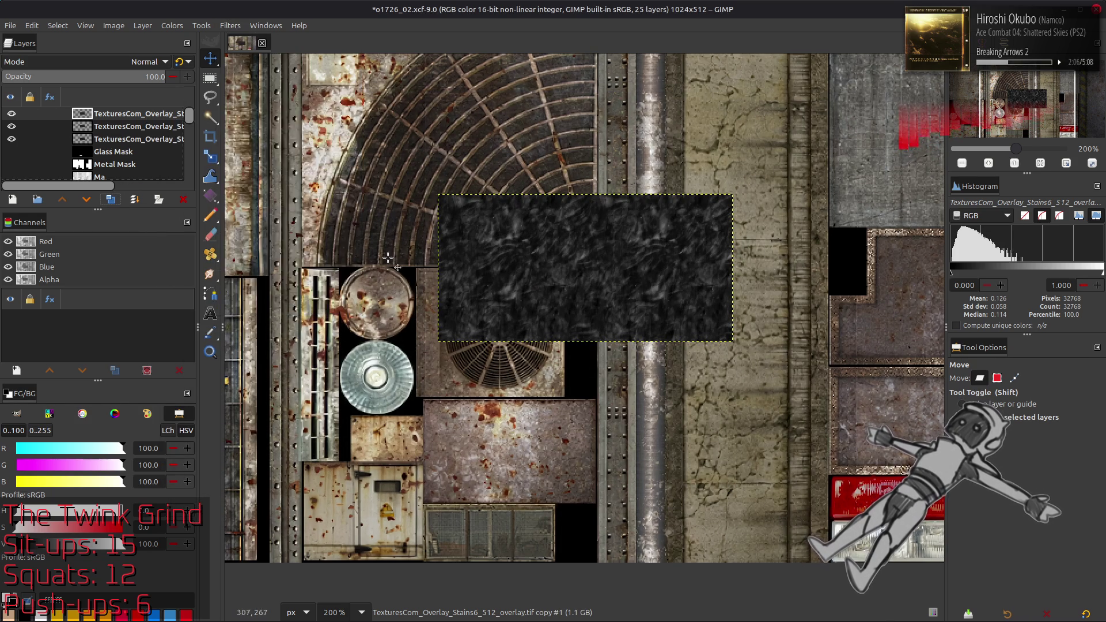
{"action": "left_click", "coordinate": [514, 183]}
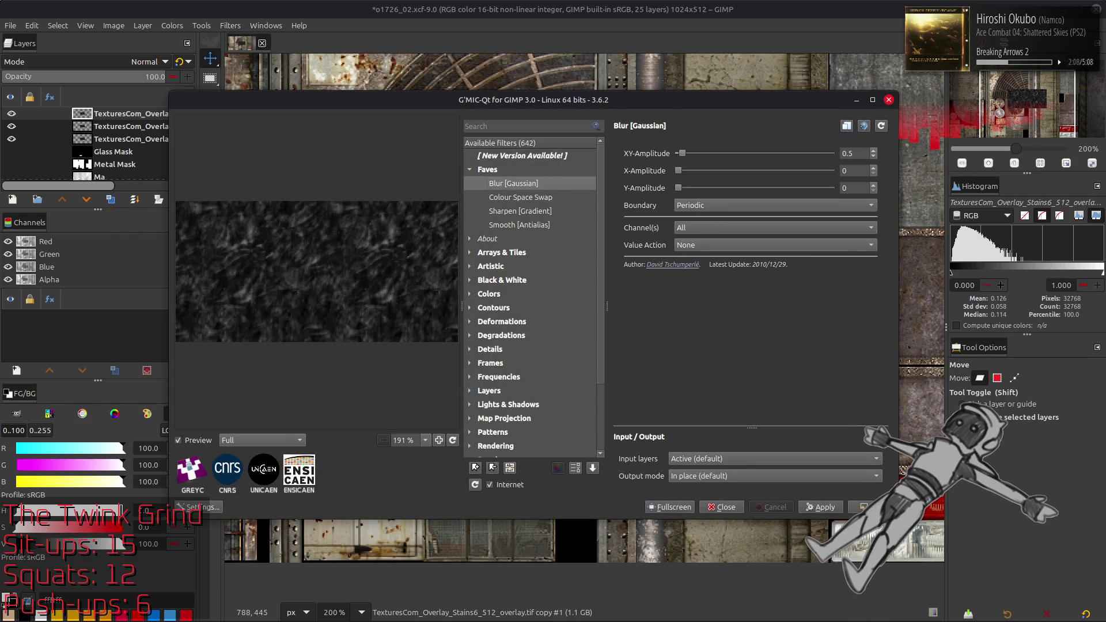
{"action": "left_click", "coordinate": [870, 507]}
{"action": "left_click", "coordinate": [147, 62]}
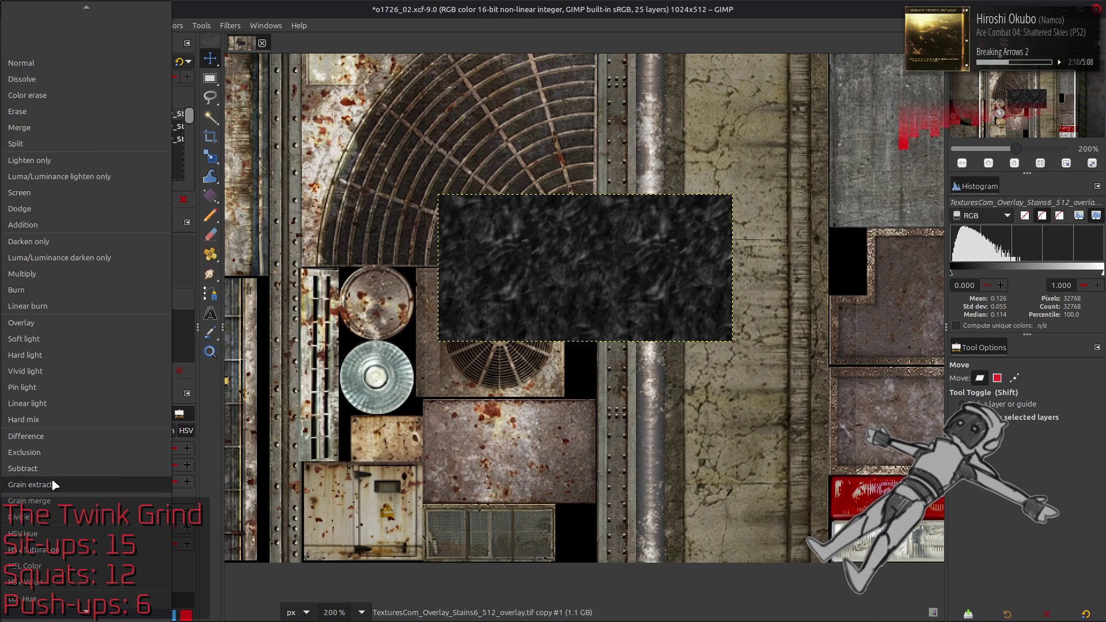
{"action": "left_click", "coordinate": [53, 485]}
{"action": "left_click", "coordinate": [112, 88]}
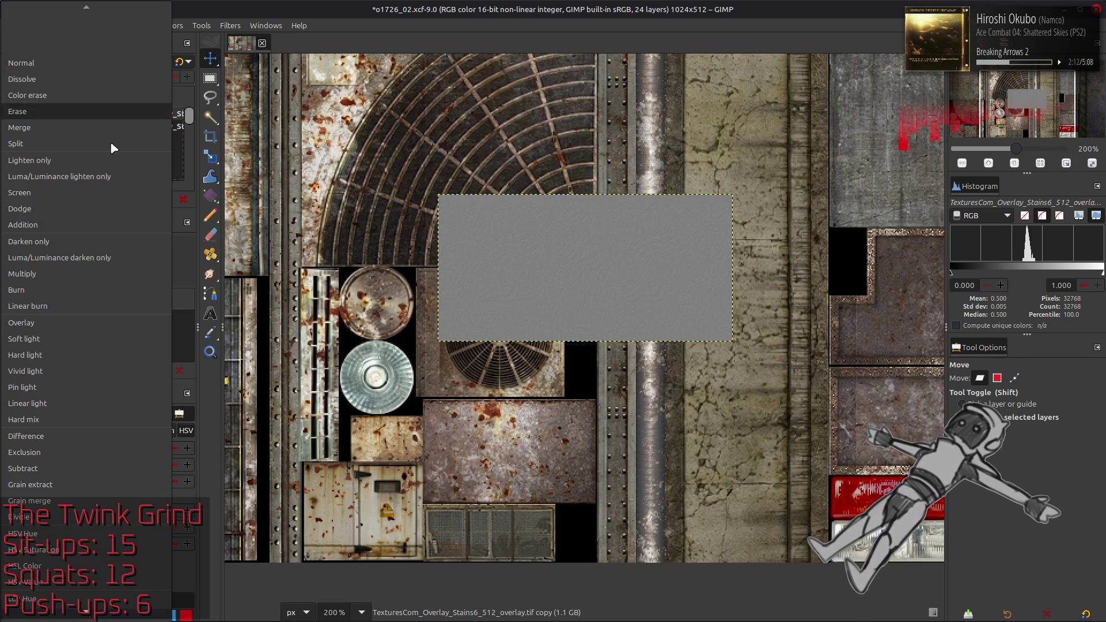
{"action": "left_click", "coordinate": [92, 501]}
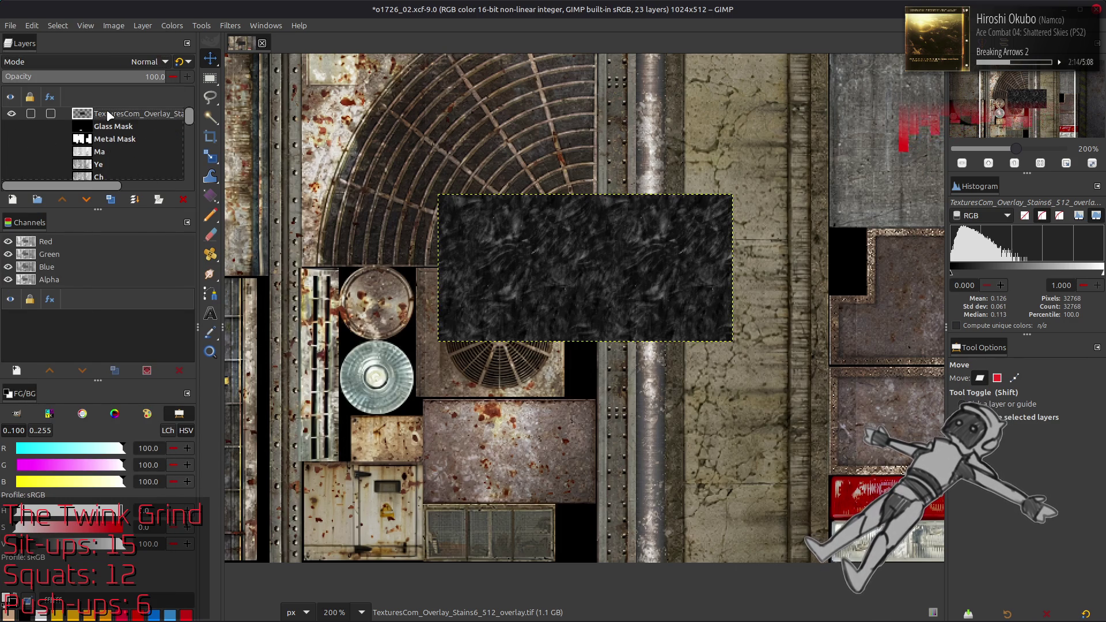
{"action": "left_click", "coordinate": [171, 26]}
Stretch the overlay patch's contrast automatically
{"action": "mouse_move", "coordinate": [251, 226]}
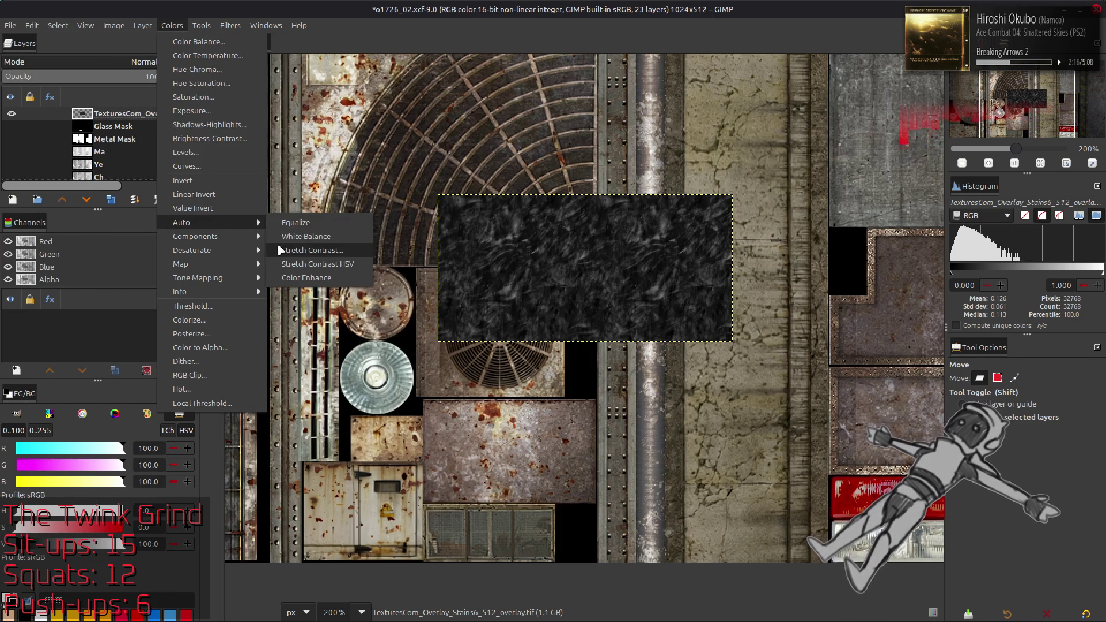
{"action": "left_click", "coordinate": [281, 250]}
{"action": "left_click", "coordinate": [80, 325]}
{"action": "left_click", "coordinate": [187, 383]}
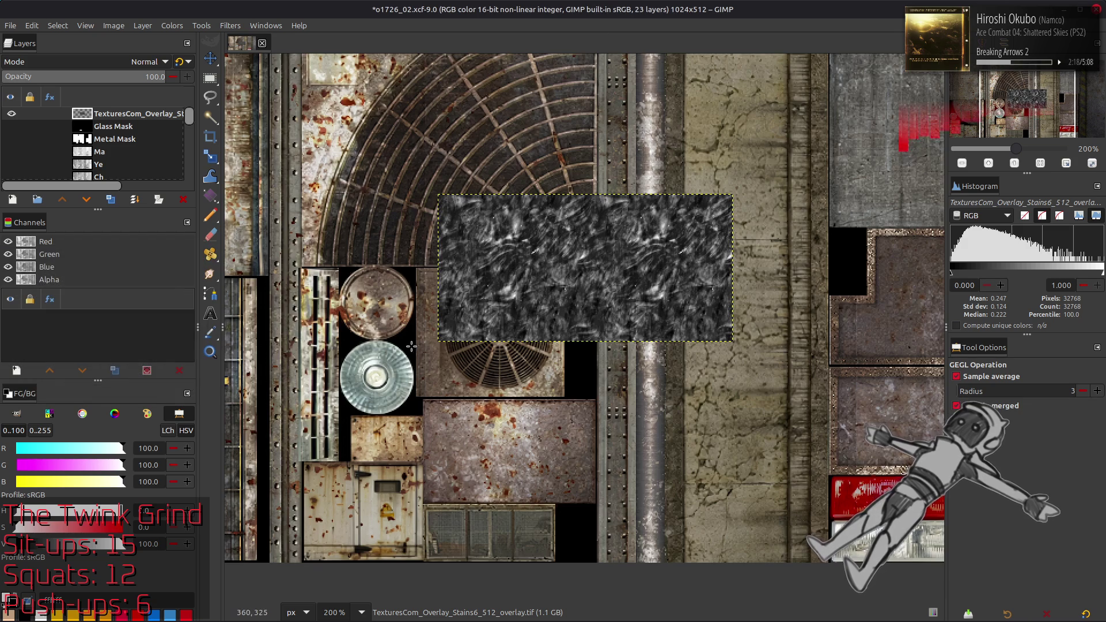
Move the patch lower on the texture sheet and invert it to light grey
{"action": "scroll", "coordinate": [410, 348], "scroll_direction": "down", "scroll_amount": 2}
{"action": "key", "text": "m"}
{"action": "left_click_drag", "start_coordinate": [488, 475], "coordinate": [491, 482]}
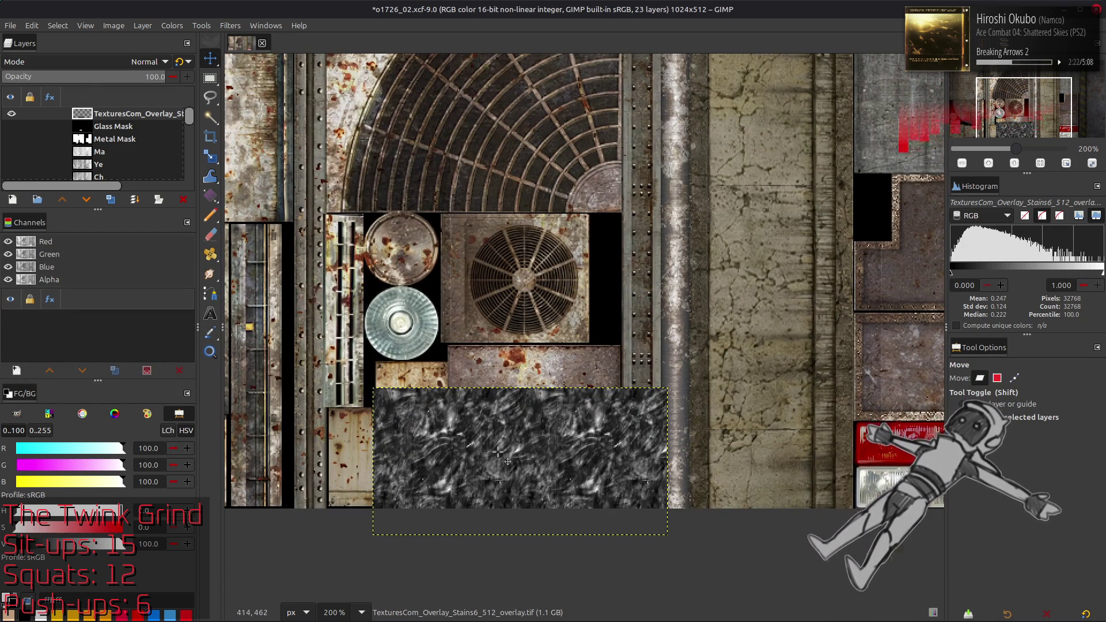
{"action": "scroll", "coordinate": [499, 453], "scroll_direction": "up", "scroll_amount": 2, "text": "ctrl"}
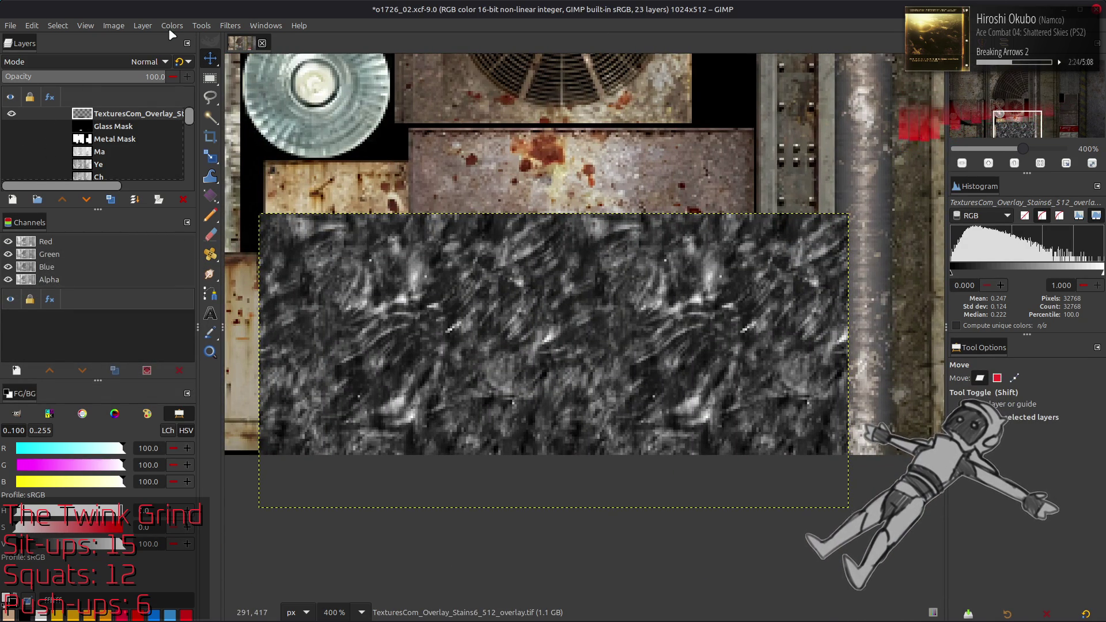
{"action": "left_click", "coordinate": [172, 26]}
{"action": "left_click", "coordinate": [209, 174]}
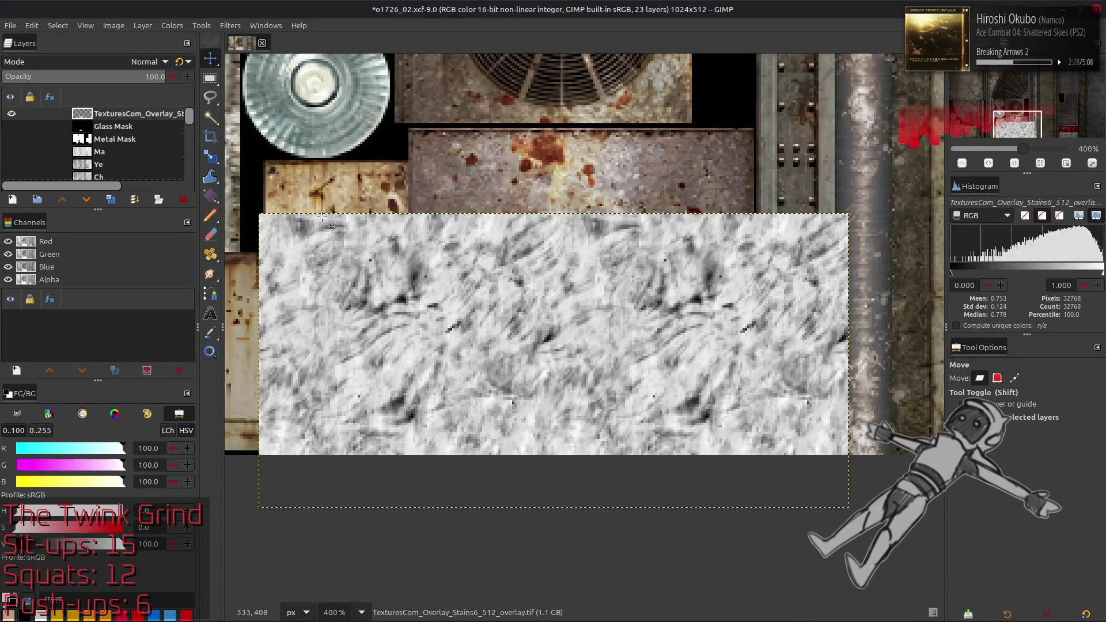
{"action": "key", "text": "alt+Tab"}
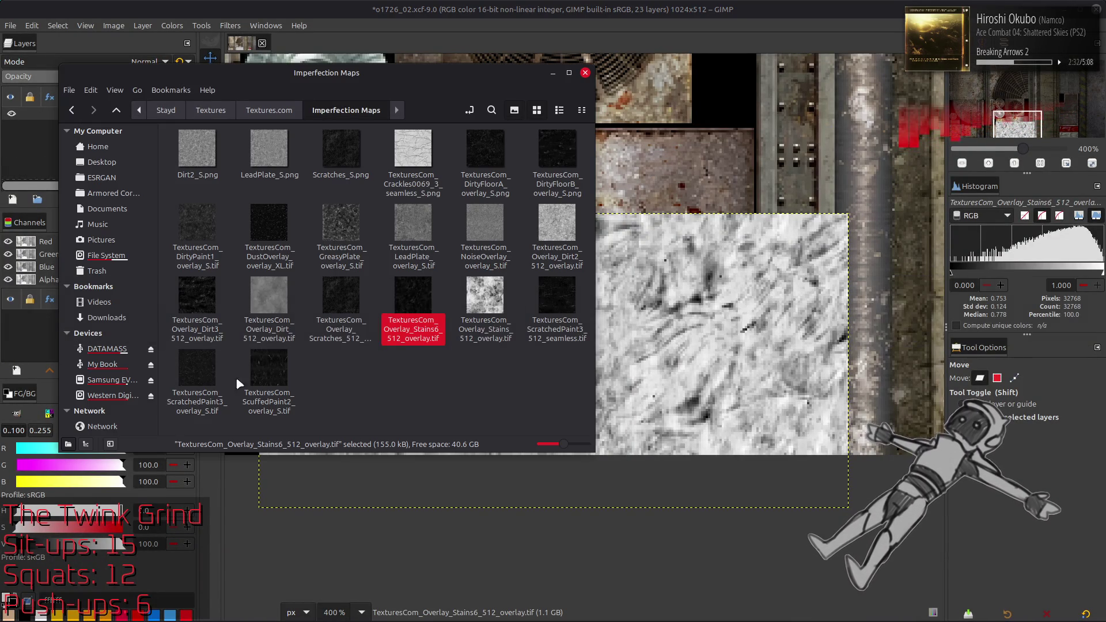
Preview ScratchedPaint3_512_seamless.tif, then drag it into GIMP keeping its colour profile
{"action": "double_click", "coordinate": [540, 299]}
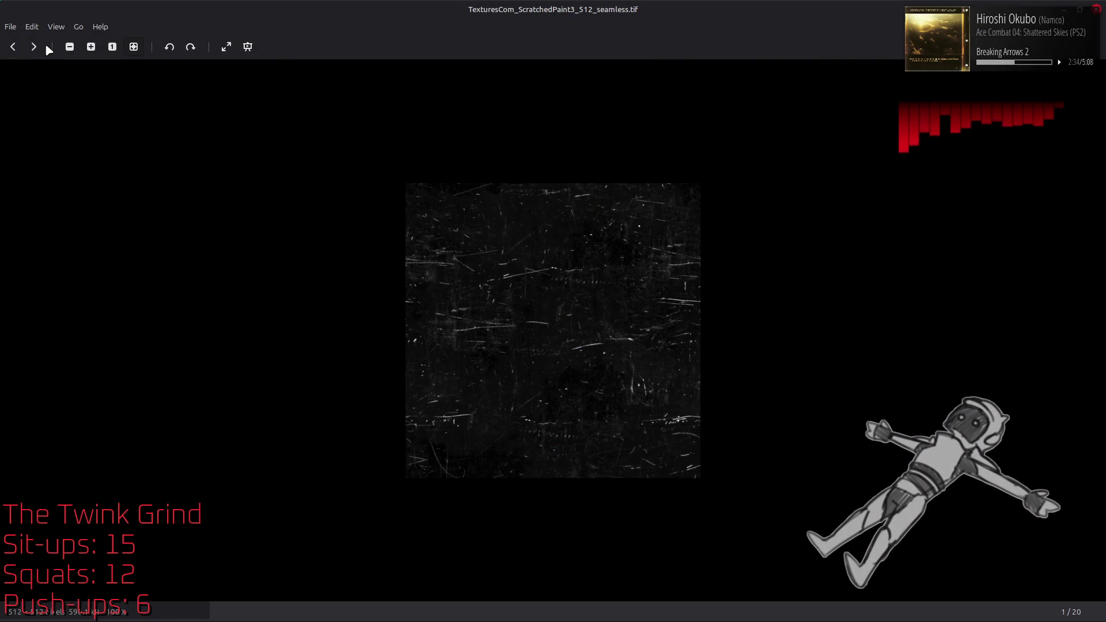
{"action": "left_click", "coordinate": [38, 51]}
{"action": "left_click", "coordinate": [38, 50]}
{"action": "left_click", "coordinate": [20, 51]}
{"action": "left_click", "coordinate": [20, 51]}
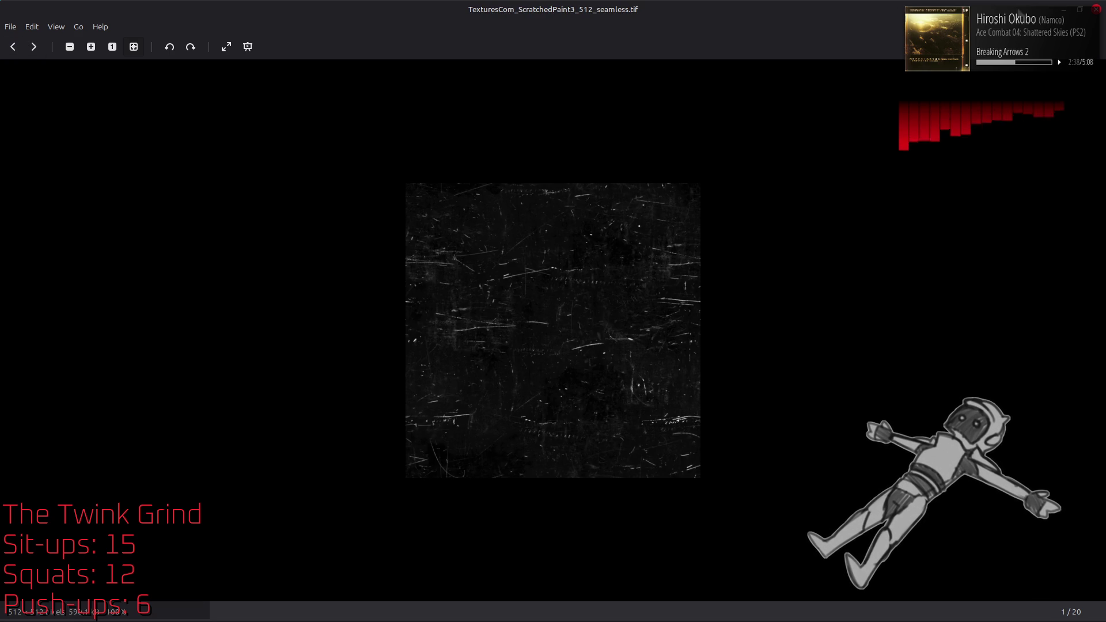
{"action": "left_click", "coordinate": [1098, 9]}
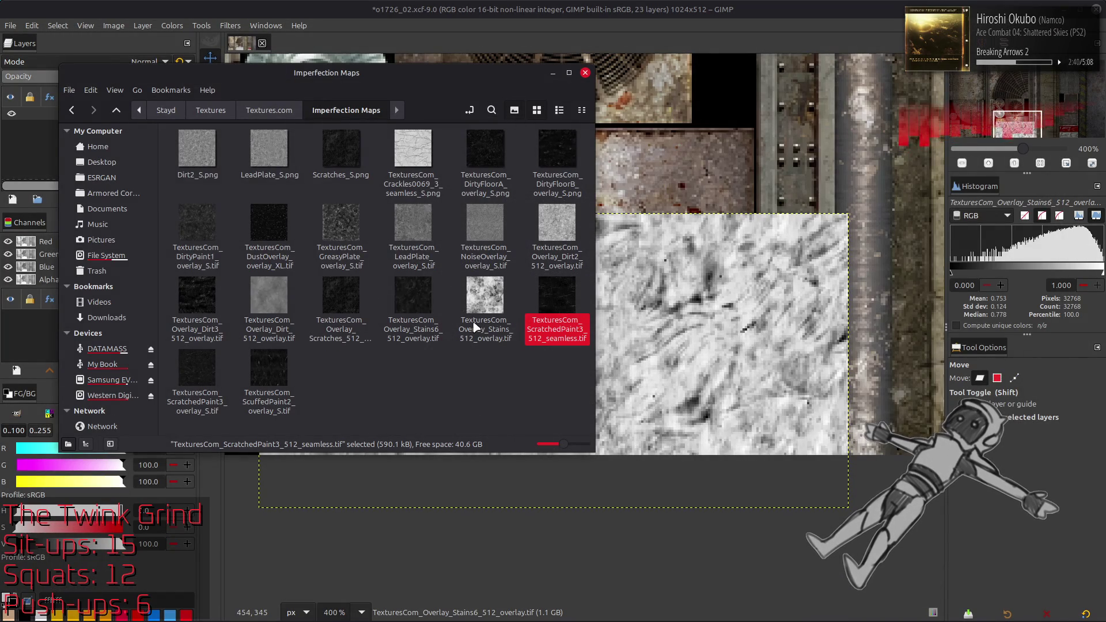
{"action": "left_click_drag", "start_coordinate": [557, 295], "coordinate": [715, 322]}
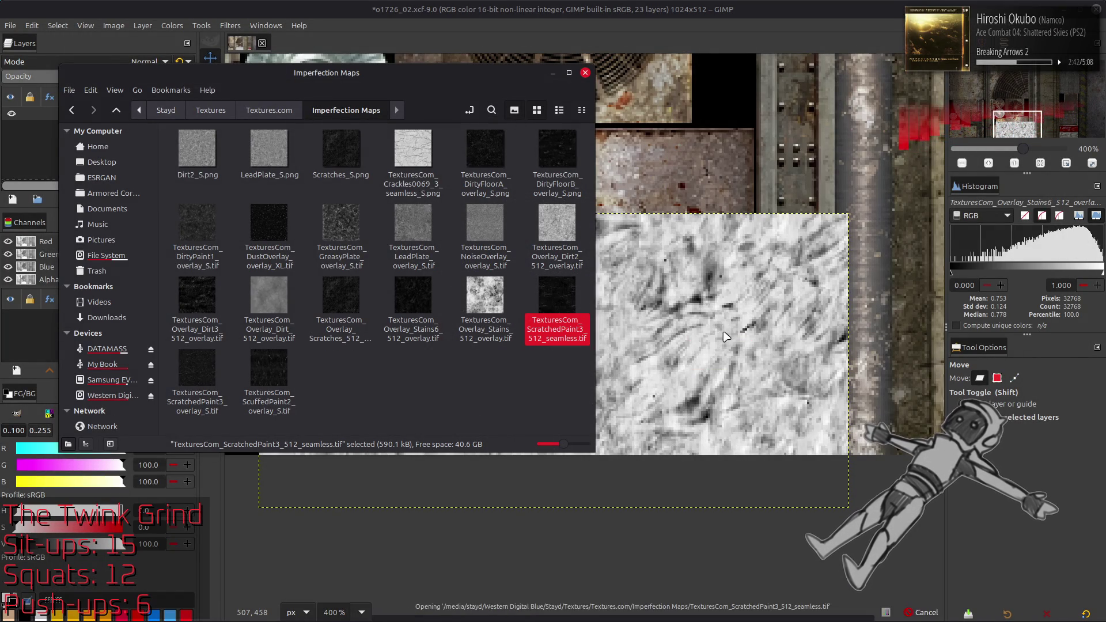
{"action": "left_click", "coordinate": [637, 392]}
Tile the scratch texture across the canvas: align it left and a copy right
{"action": "key", "text": "q"}
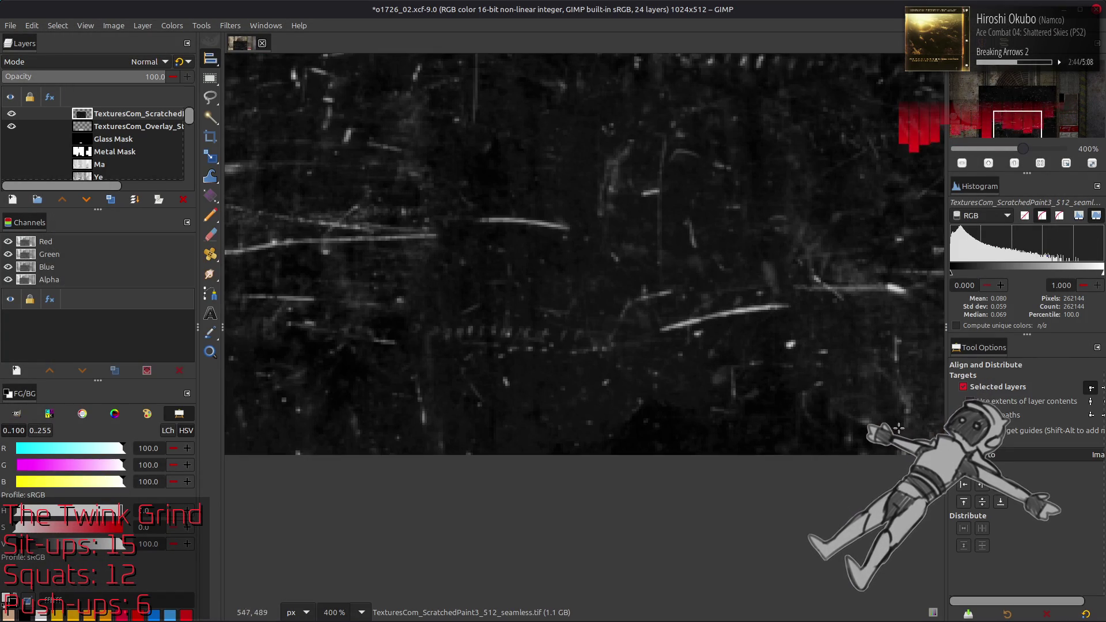
{"action": "left_click", "coordinate": [964, 485]}
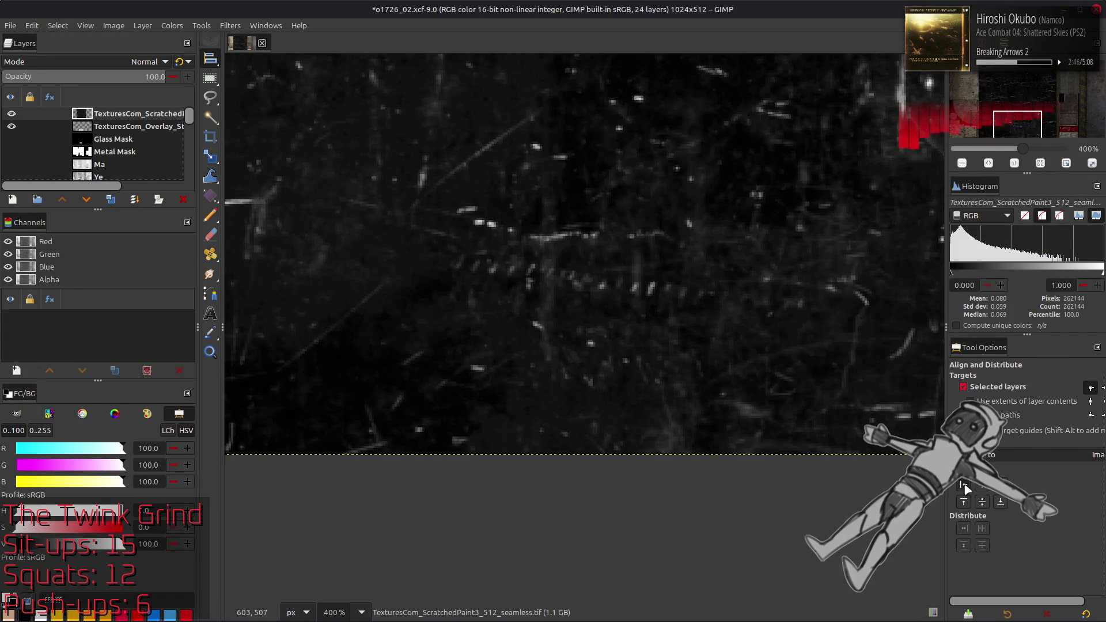
{"action": "key", "text": "1"}
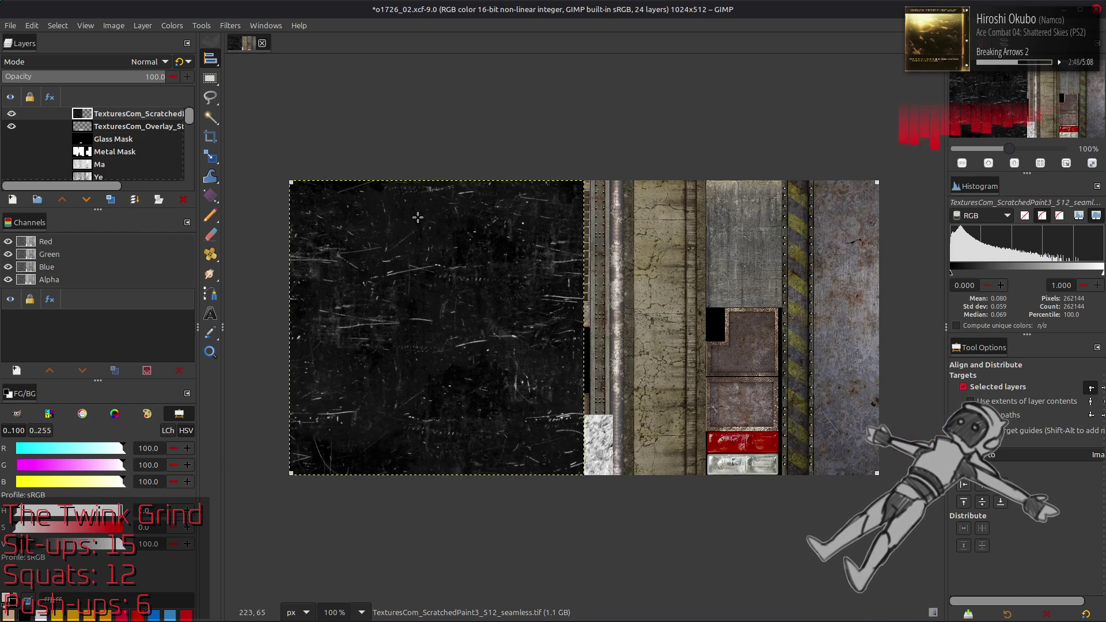
{"action": "scroll", "coordinate": [396, 273], "scroll_direction": "down", "scroll_amount": 1}
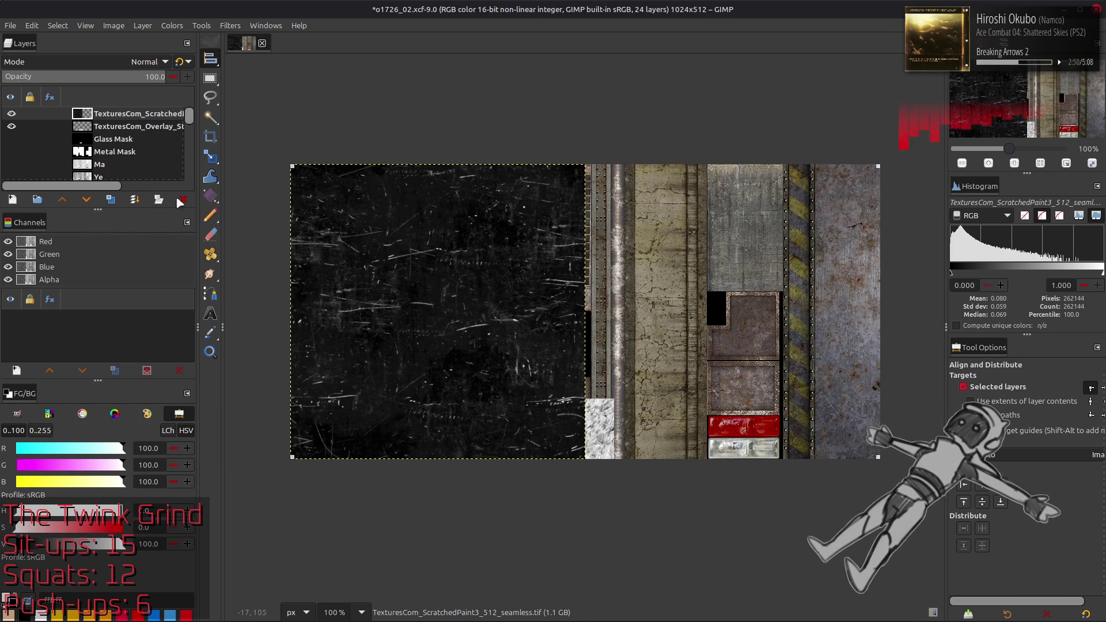
{"action": "left_click", "coordinate": [107, 201]}
{"action": "left_click", "coordinate": [979, 497]}
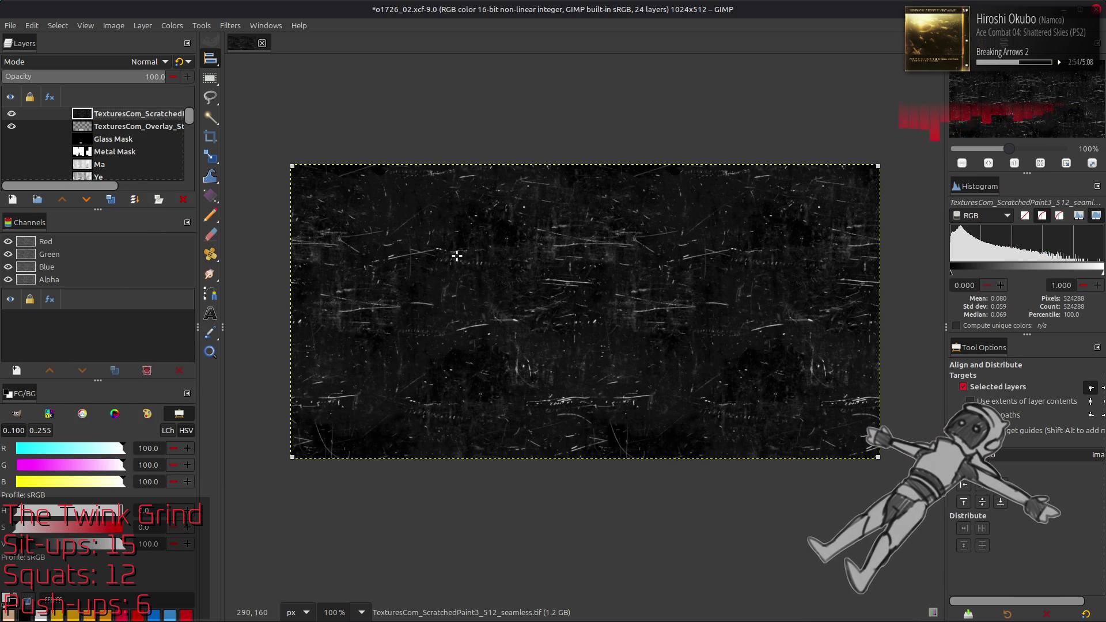
{"action": "key", "text": "m"}
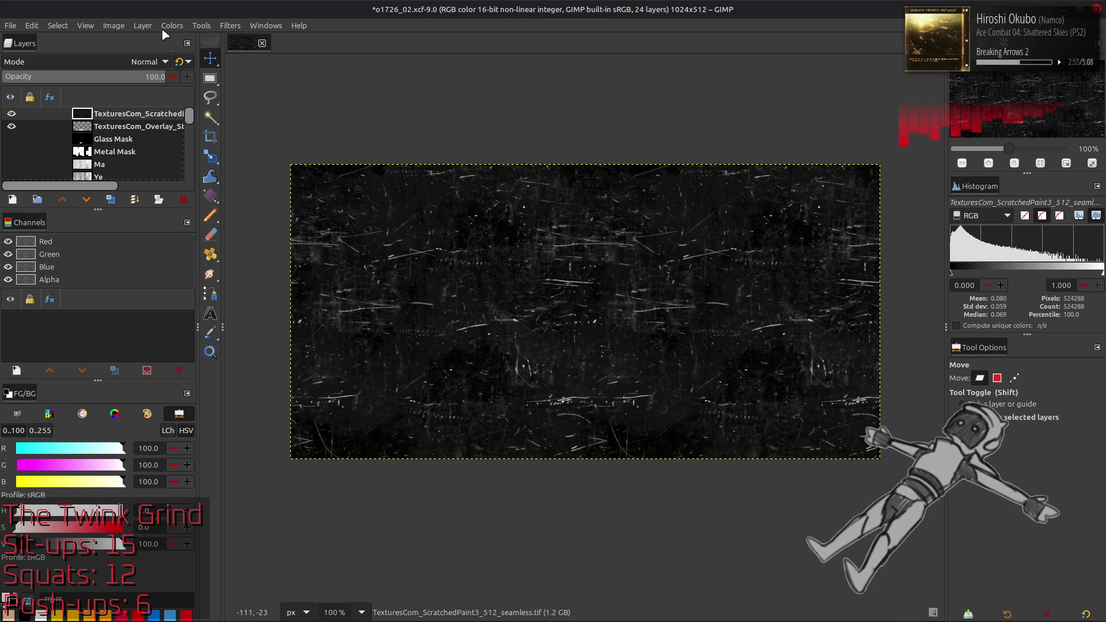
{"action": "key", "text": "2"}
{"action": "middle_click_drag", "start_coordinate": [499, 307], "coordinate": [461, 270]}
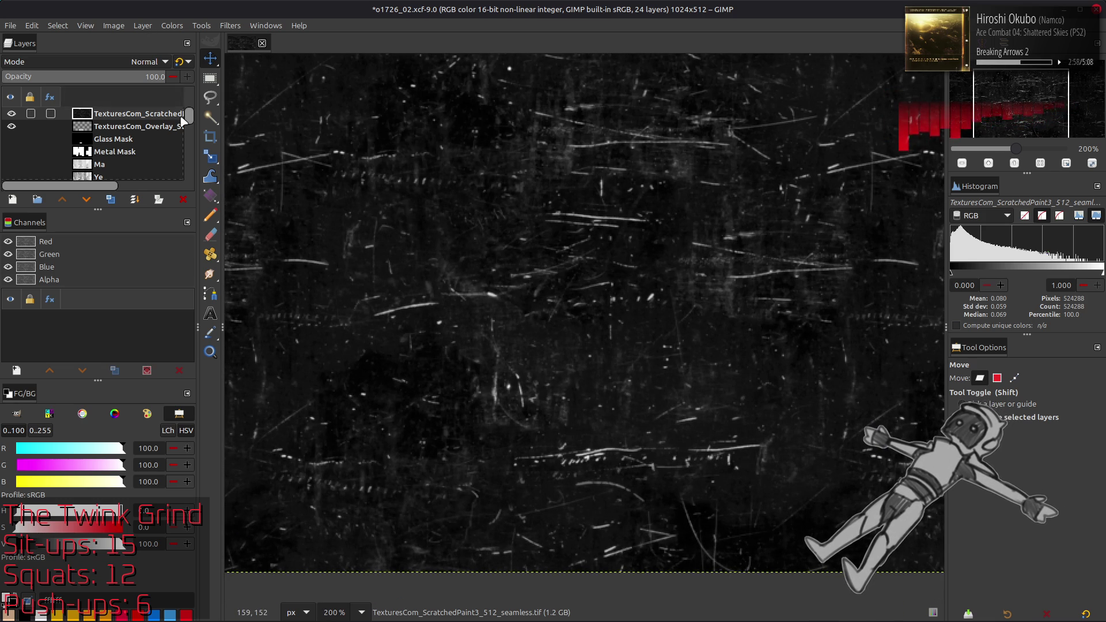
Scale the scratch layer to 50% width
{"action": "left_click", "coordinate": [143, 26]}
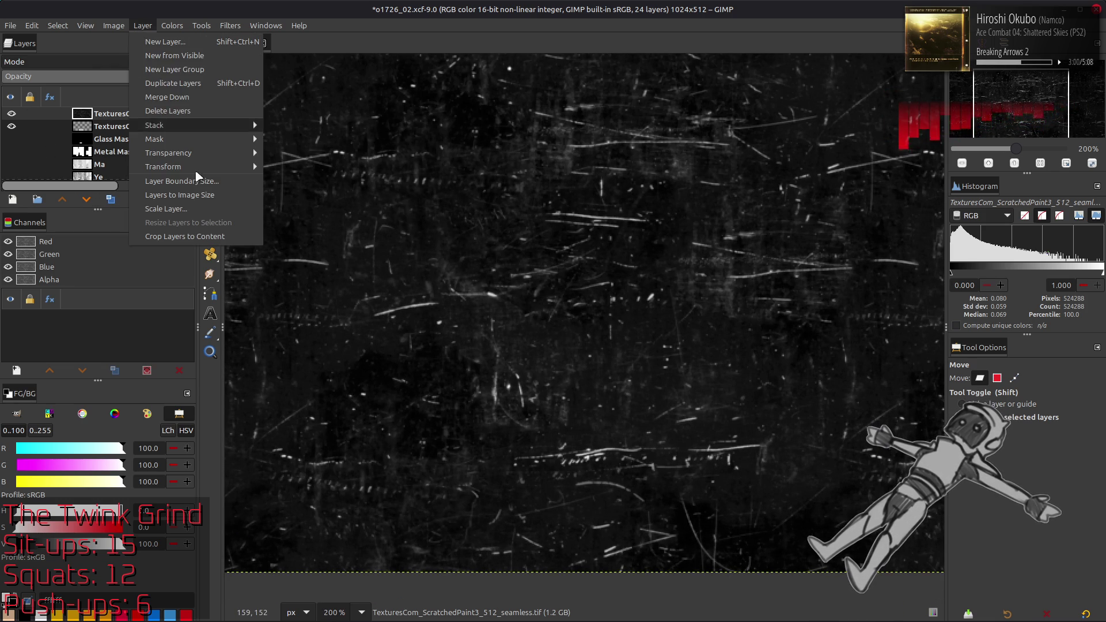
{"action": "left_click", "coordinate": [196, 209]}
{"action": "type", "text": "50"}
{"action": "left_click", "coordinate": [631, 409]}
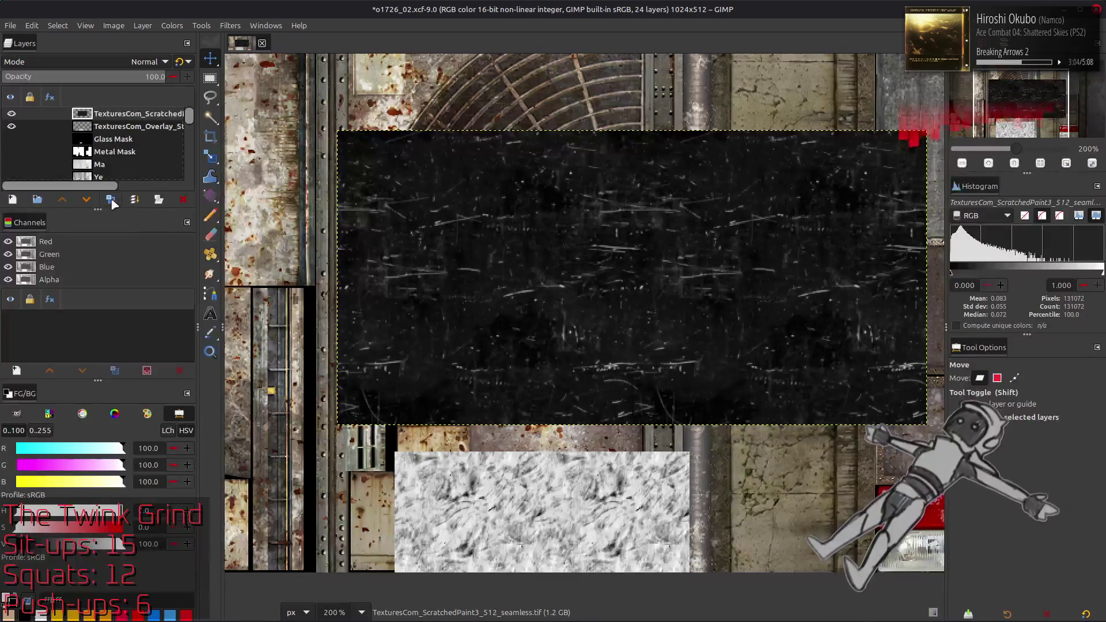
Sharpen the scratch layer with a blurred copy in Grain extract and Grain merge, merged down
{"action": "left_click", "coordinate": [114, 201]}
{"action": "left_click", "coordinate": [113, 200]}
{"action": "left_click", "coordinate": [230, 25]}
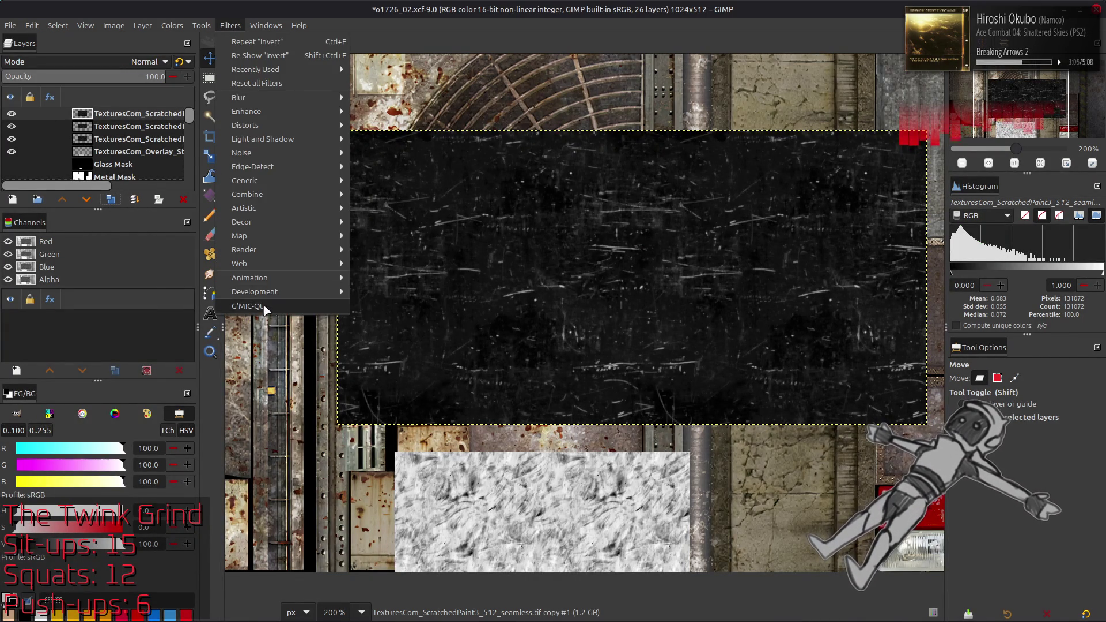
{"action": "left_click", "coordinate": [266, 310]}
{"action": "left_click", "coordinate": [870, 507]}
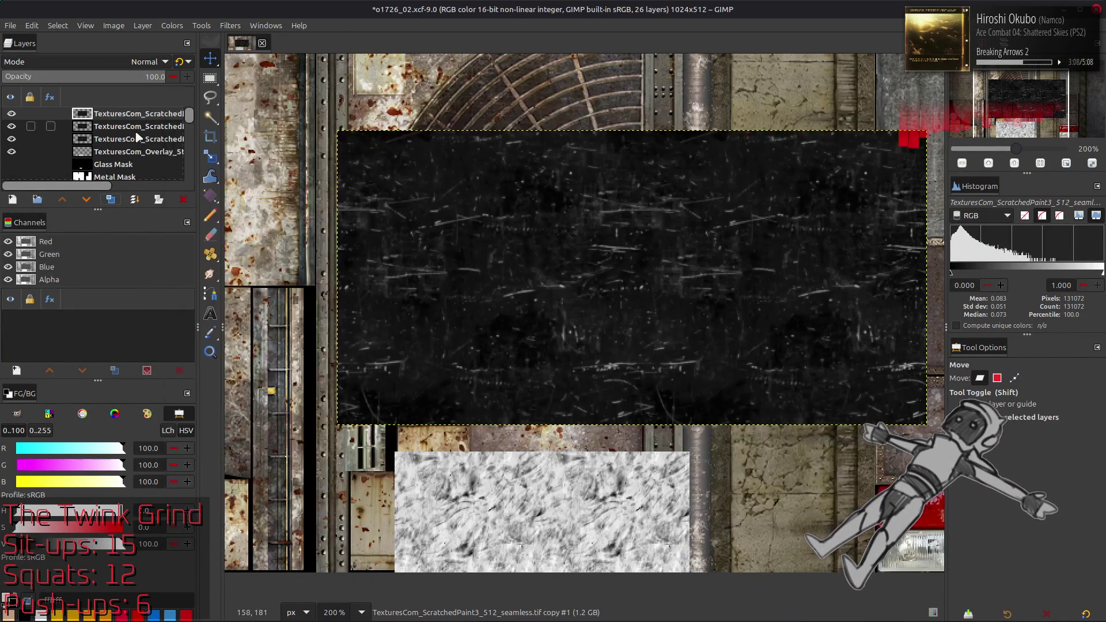
{"action": "left_click", "coordinate": [141, 62]}
{"action": "left_click", "coordinate": [35, 490]}
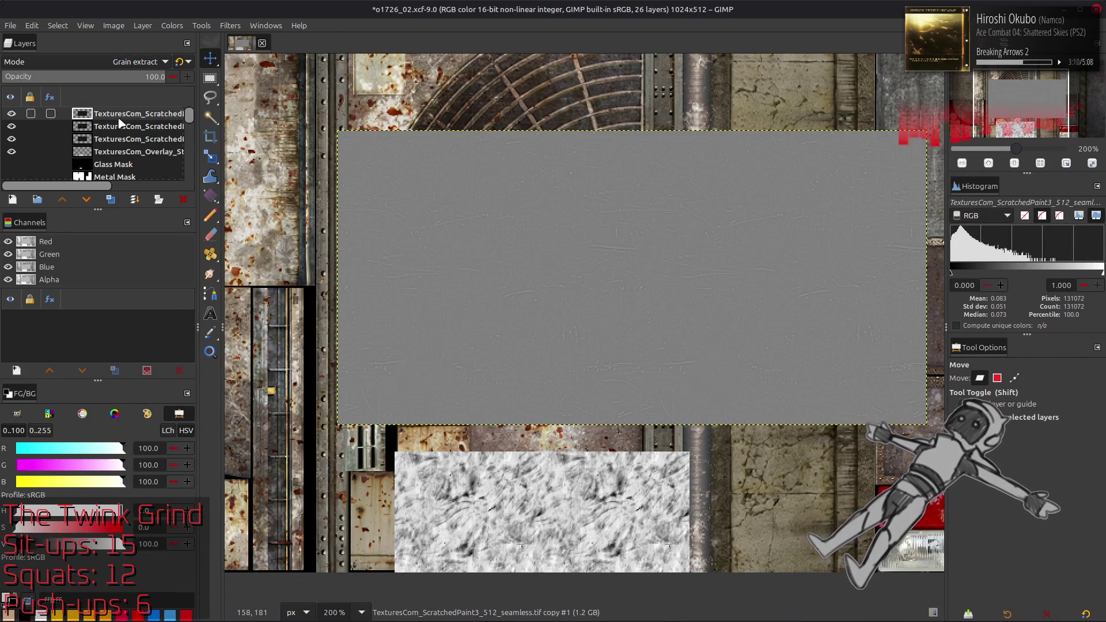
{"action": "key", "text": "shift+ctrl+m"}
{"action": "left_click", "coordinate": [107, 61]}
{"action": "left_click", "coordinate": [82, 499]}
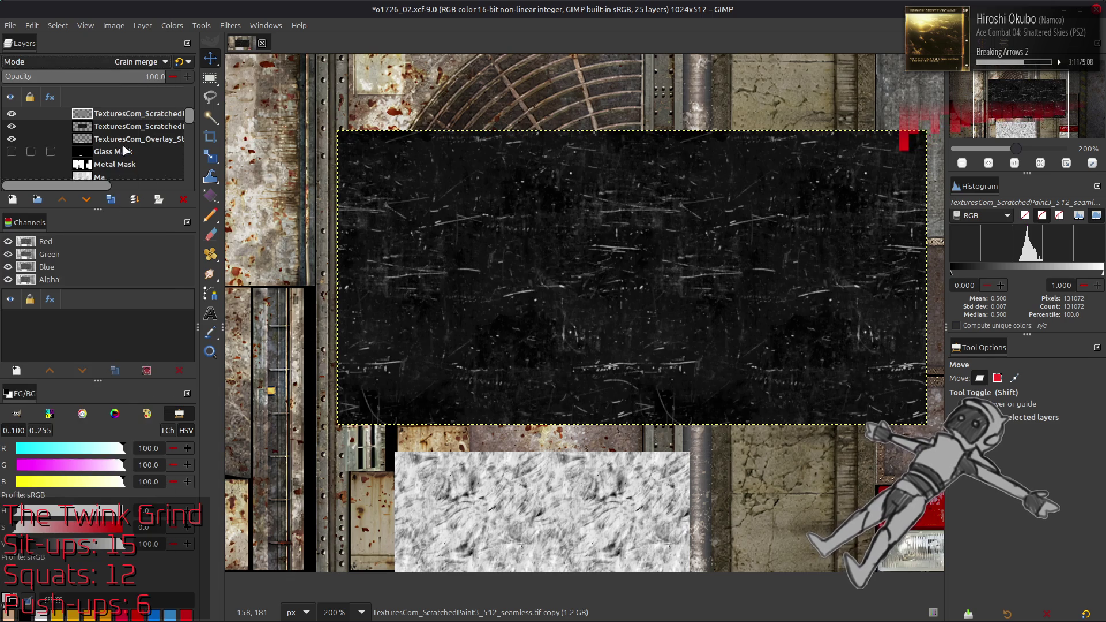
{"action": "key", "text": "shift+ctrl+m"}
Scale the scratch layer to 50% again
{"action": "left_click", "coordinate": [143, 25]}
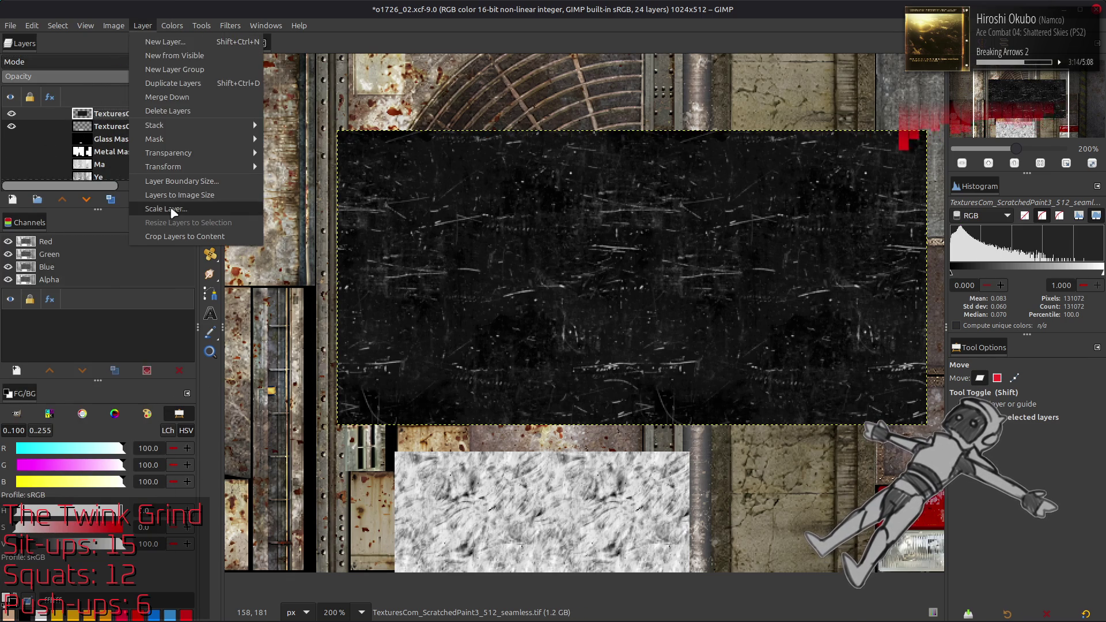
{"action": "left_click", "coordinate": [172, 209]}
{"action": "double_click", "coordinate": [540, 301]}
{"action": "type", "text": "50"}
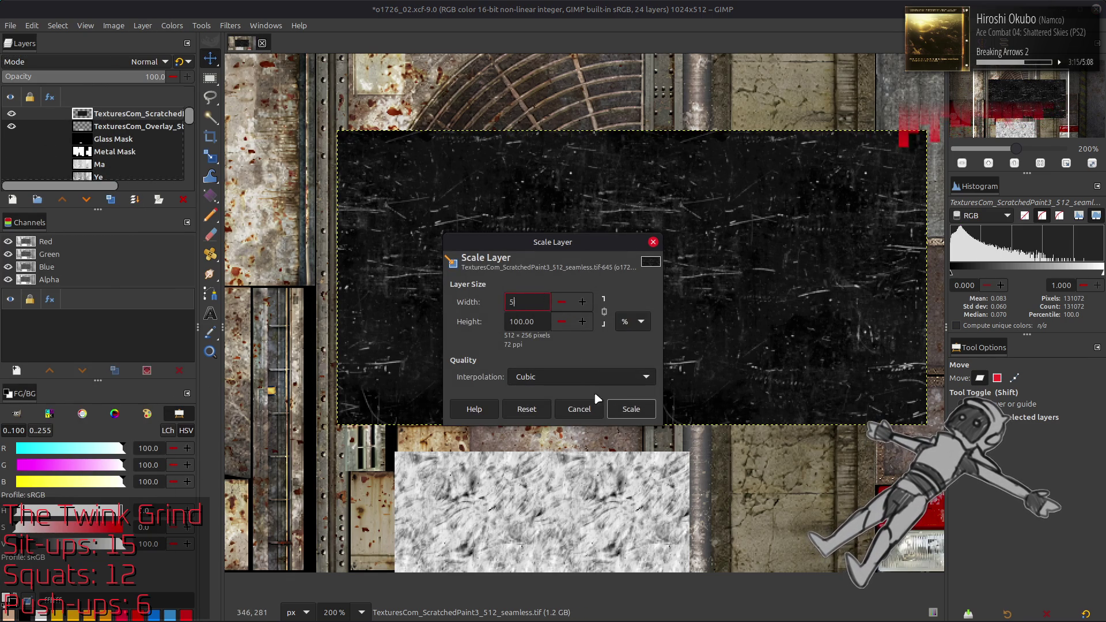
{"action": "left_click", "coordinate": [631, 409]}
Repeat the blur-based Grain extract/Grain merge sharpening and merge it down
{"action": "left_click", "coordinate": [111, 200]}
{"action": "left_click", "coordinate": [110, 199]}
{"action": "left_click", "coordinate": [230, 25]}
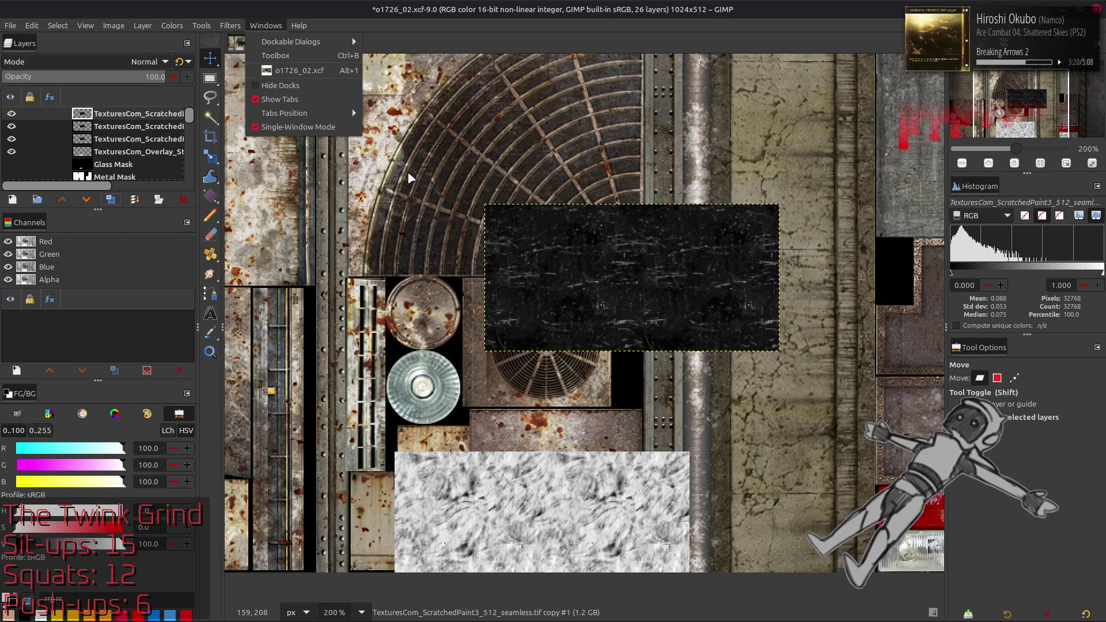
{"action": "left_click", "coordinate": [227, 28]}
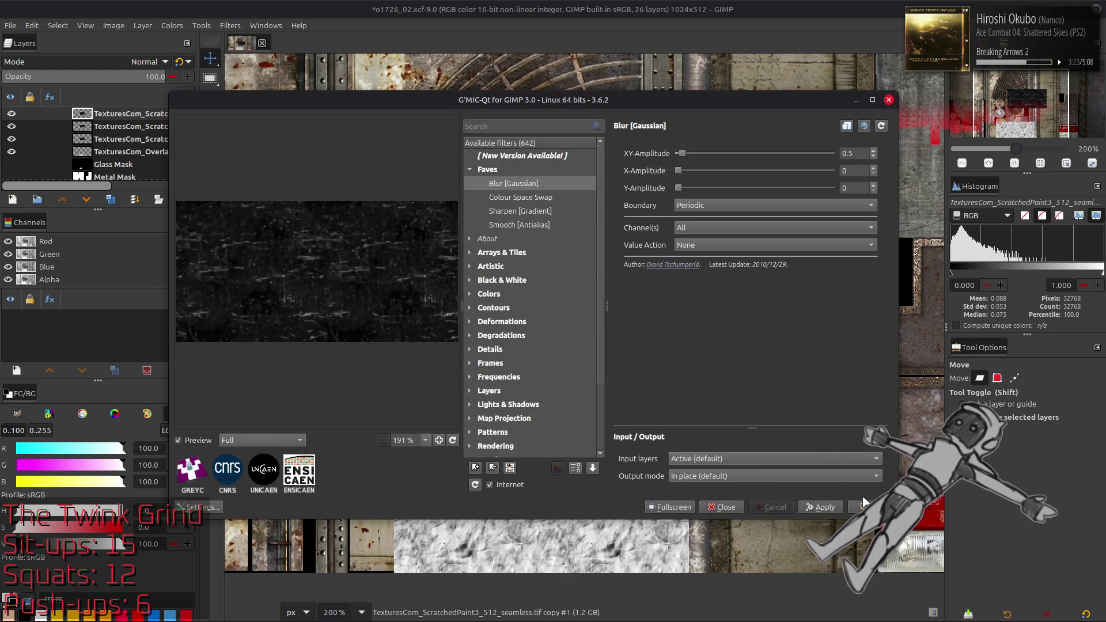
{"action": "left_click", "coordinate": [865, 504]}
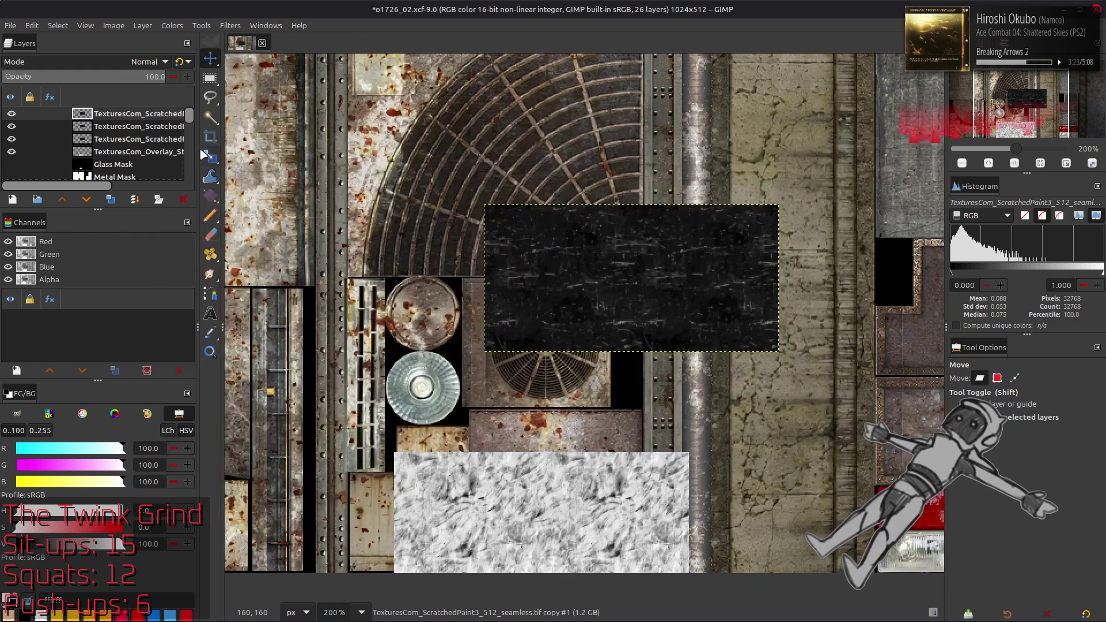
{"action": "left_click", "coordinate": [115, 61]}
{"action": "left_click", "coordinate": [90, 491]}
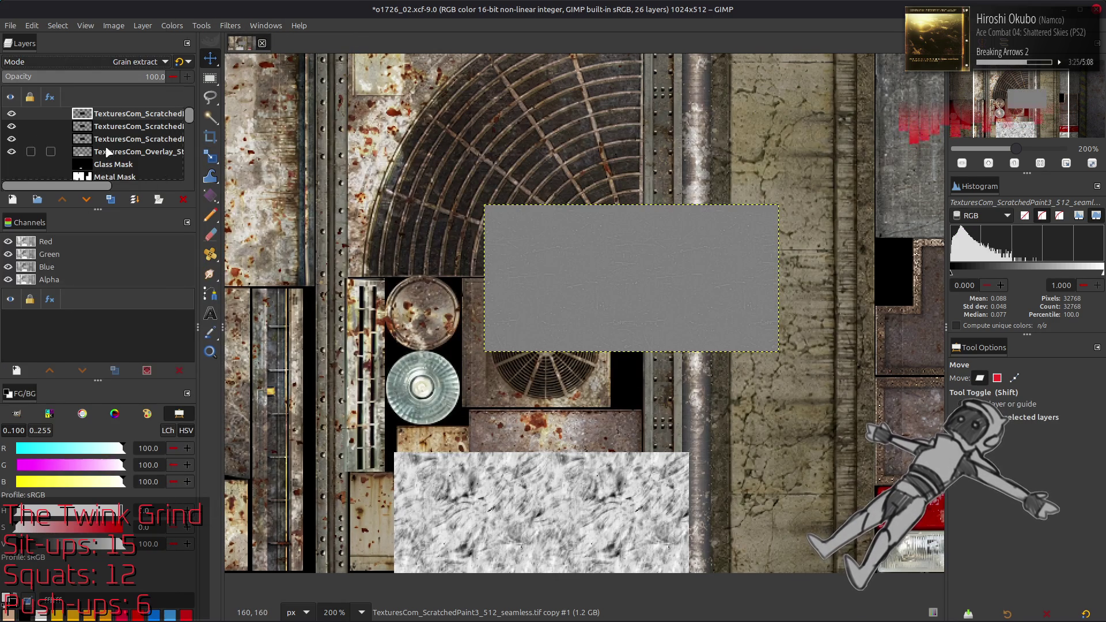
{"action": "left_click", "coordinate": [119, 66]}
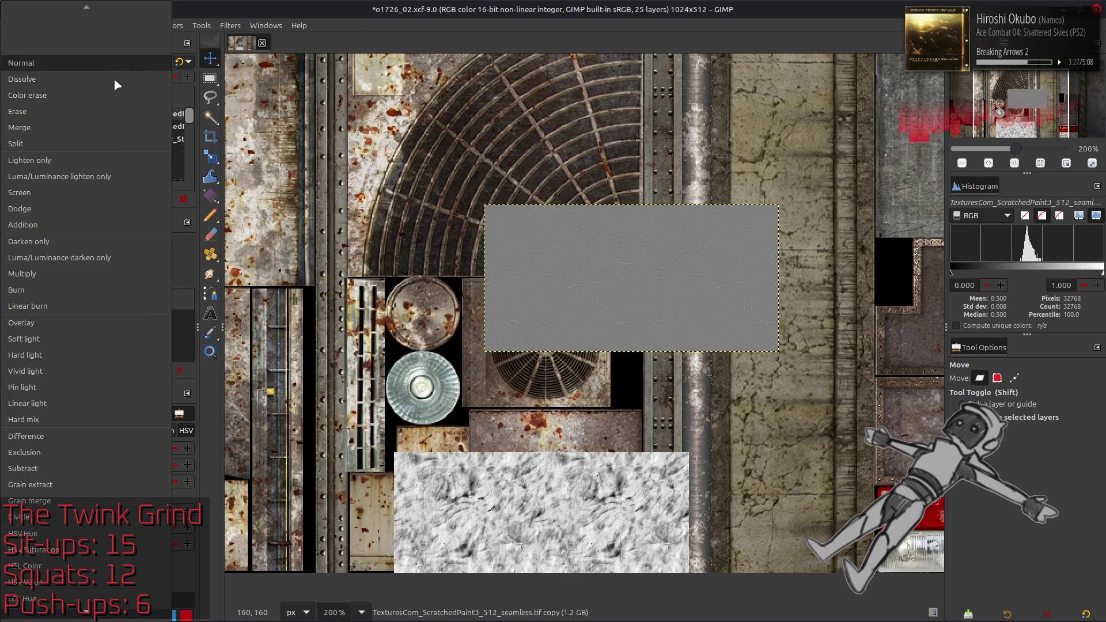
{"action": "left_click", "coordinate": [87, 501]}
{"action": "right_click", "coordinate": [129, 112]}
{"action": "left_click", "coordinate": [173, 277]}
Stretch the scratch layer's contrast and invert it to white
{"action": "left_click", "coordinate": [172, 26]}
{"action": "mouse_move", "coordinate": [203, 222]}
{"action": "left_click", "coordinate": [311, 250]}
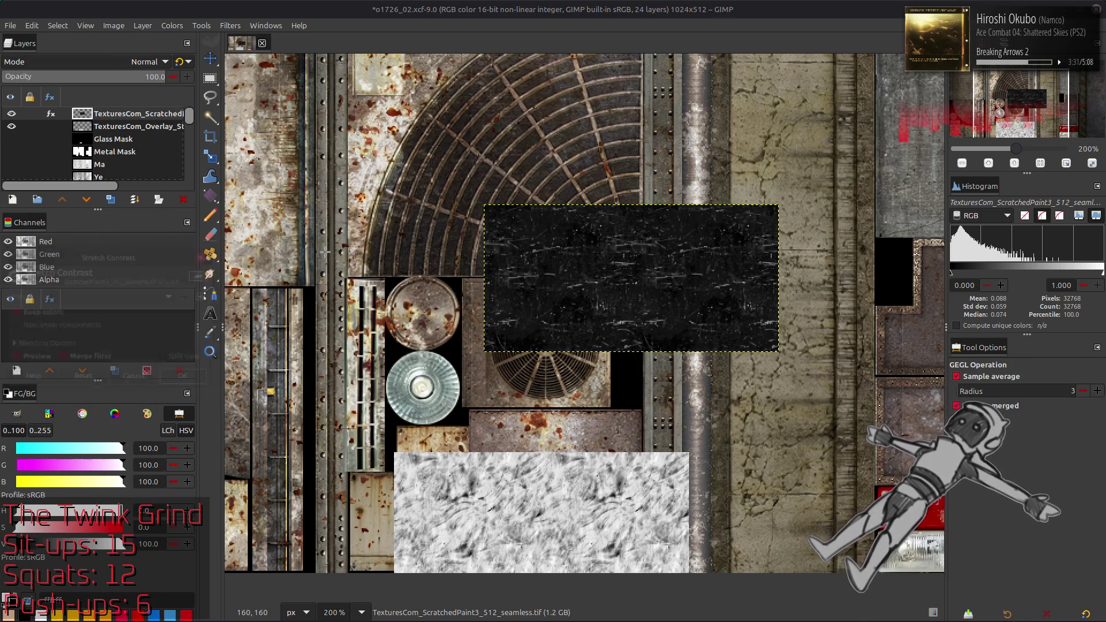
{"action": "left_click", "coordinate": [173, 379]}
{"action": "left_click", "coordinate": [173, 26]}
{"action": "left_click", "coordinate": [184, 185]}
Move the scratch patch onto the lower texture and place it below the stains overlay layer
{"action": "scroll", "coordinate": [460, 282], "scroll_direction": "down", "scroll_amount": 2}
{"action": "key", "text": "m"}
{"action": "mouse_move", "coordinate": [527, 190]}
{"action": "left_mouse_down"}
{"action": "mouse_move", "coordinate": [461, 253]}
{"action": "mouse_move", "coordinate": [438, 439]}
{"action": "mouse_move", "coordinate": [392, 352]}
{"action": "mouse_move", "coordinate": [402, 361]}
{"action": "left_mouse_up"}
{"action": "scroll", "coordinate": [437, 438], "scroll_direction": "up", "scroll_amount": 2, "text": "ctrl"}
{"action": "middle_click_drag", "start_coordinate": [536, 378], "coordinate": [423, 268]}
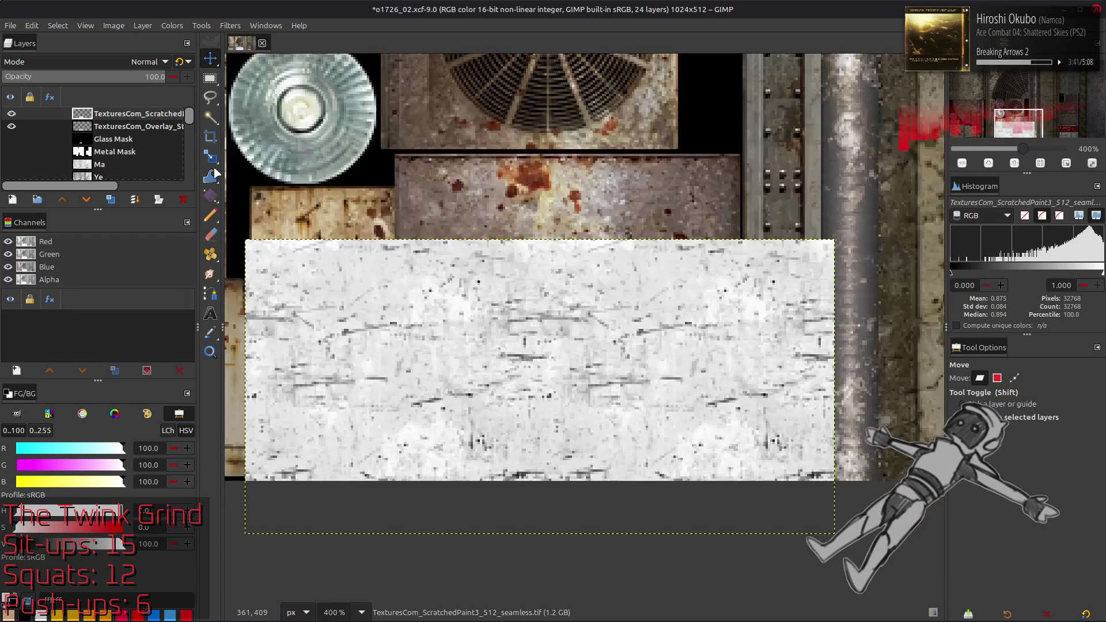
{"action": "left_click_drag", "start_coordinate": [121, 117], "coordinate": [118, 137]}
{"action": "left_click", "coordinate": [115, 117]}
{"action": "left_click", "coordinate": [147, 62]}
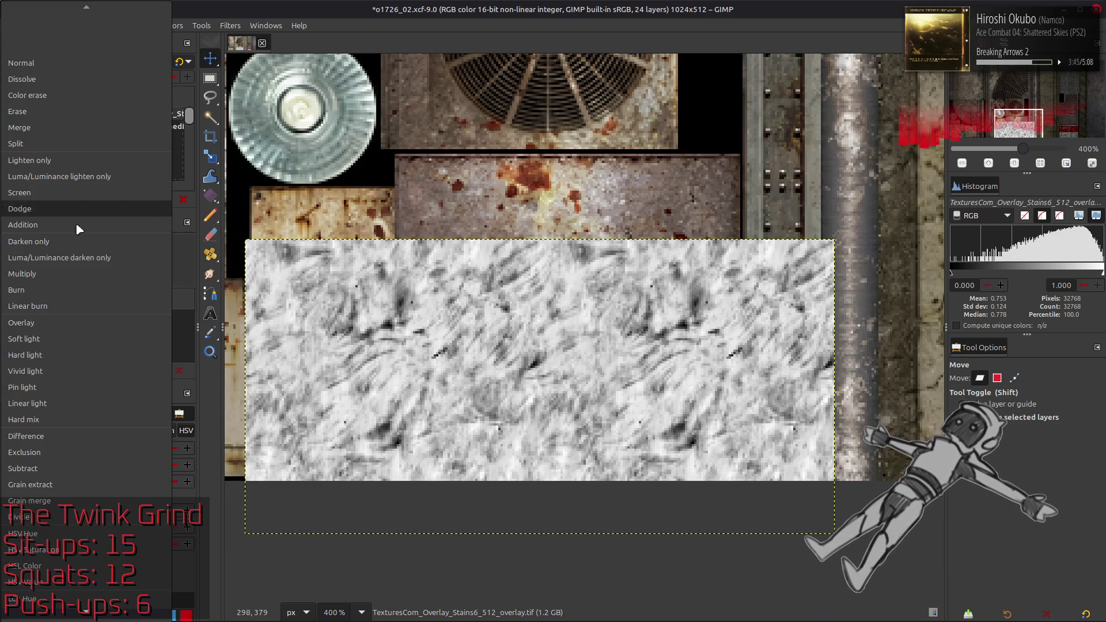
Blend the stains overlay in Multiply at 50% opacity, toggling it off and on to compare
{"action": "left_click", "coordinate": [64, 269]}
{"action": "left_click", "coordinate": [120, 79]}
{"action": "key", "text": "Return"}
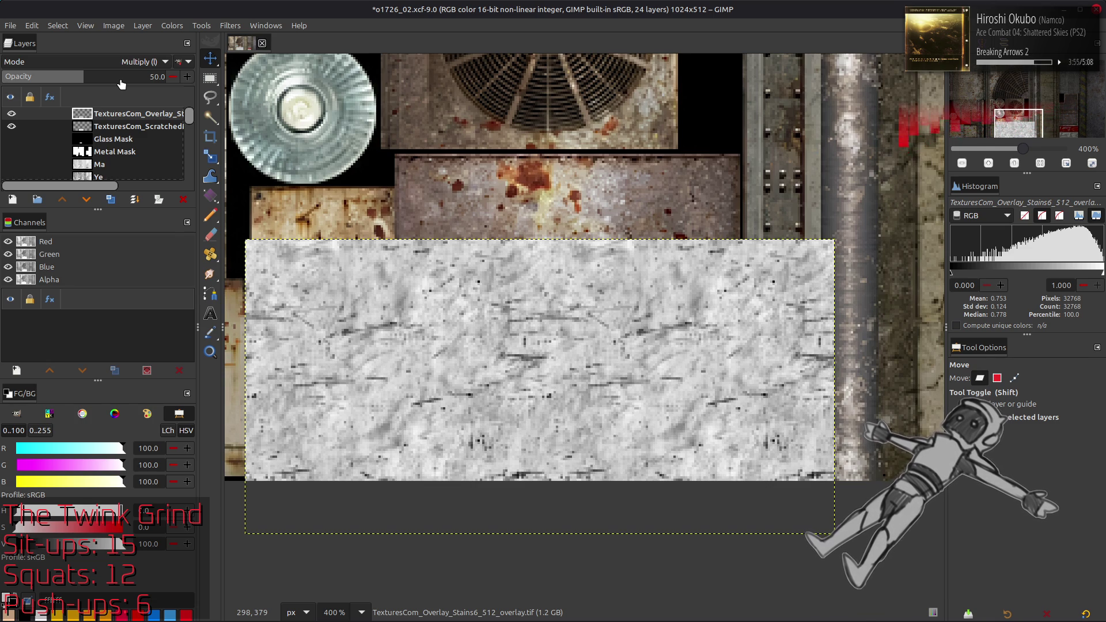
{"action": "left_click", "coordinate": [11, 115]}
{"action": "left_click", "coordinate": [12, 114]}
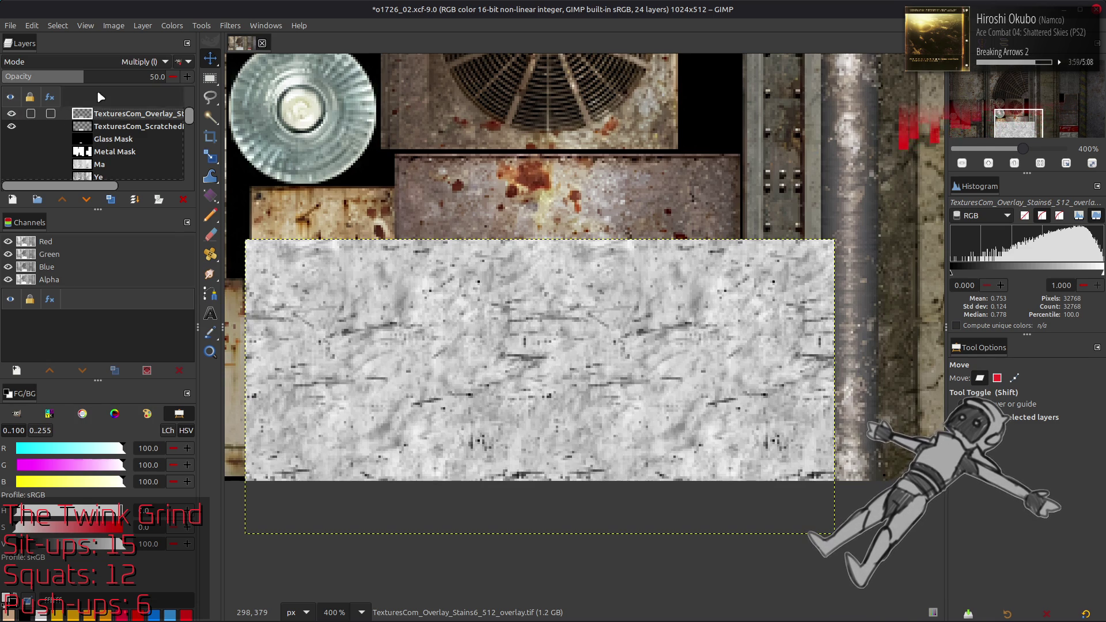
{"action": "left_click_drag", "start_coordinate": [132, 76], "coordinate": [289, 93]}
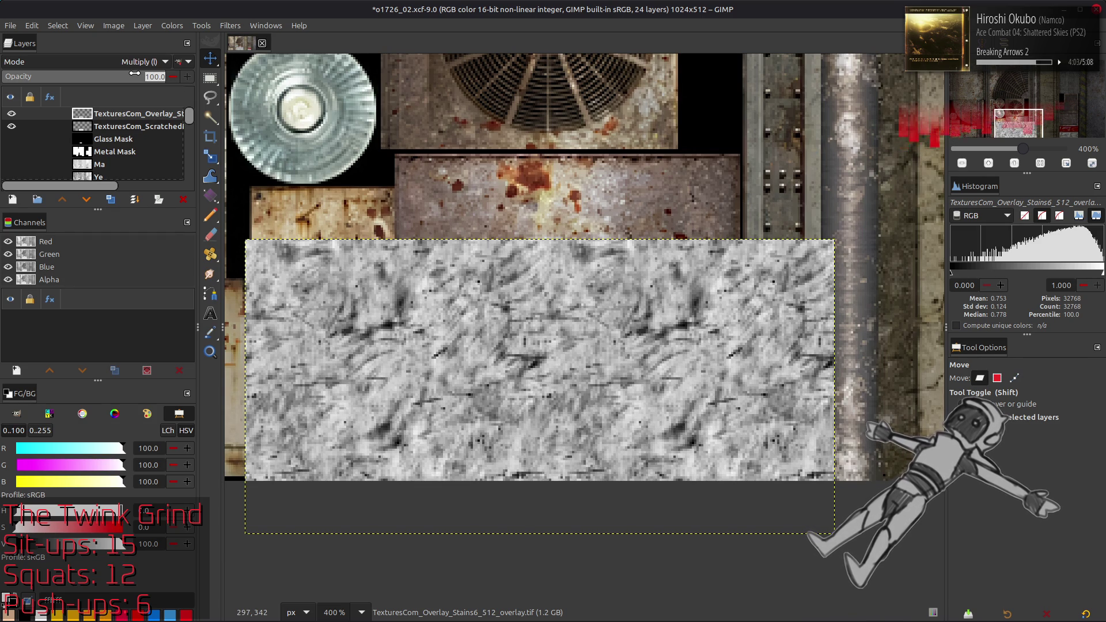
{"action": "type", "text": "0"}
{"action": "key", "text": "Return"}
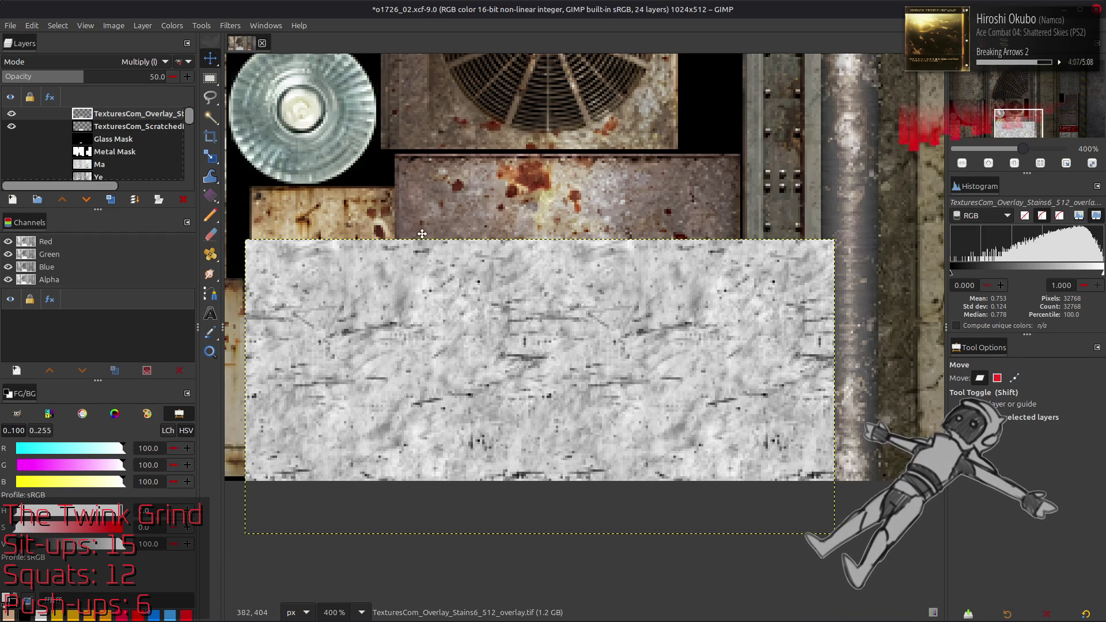
{"action": "middle_click_drag", "start_coordinate": [362, 217], "coordinate": [407, 202]}
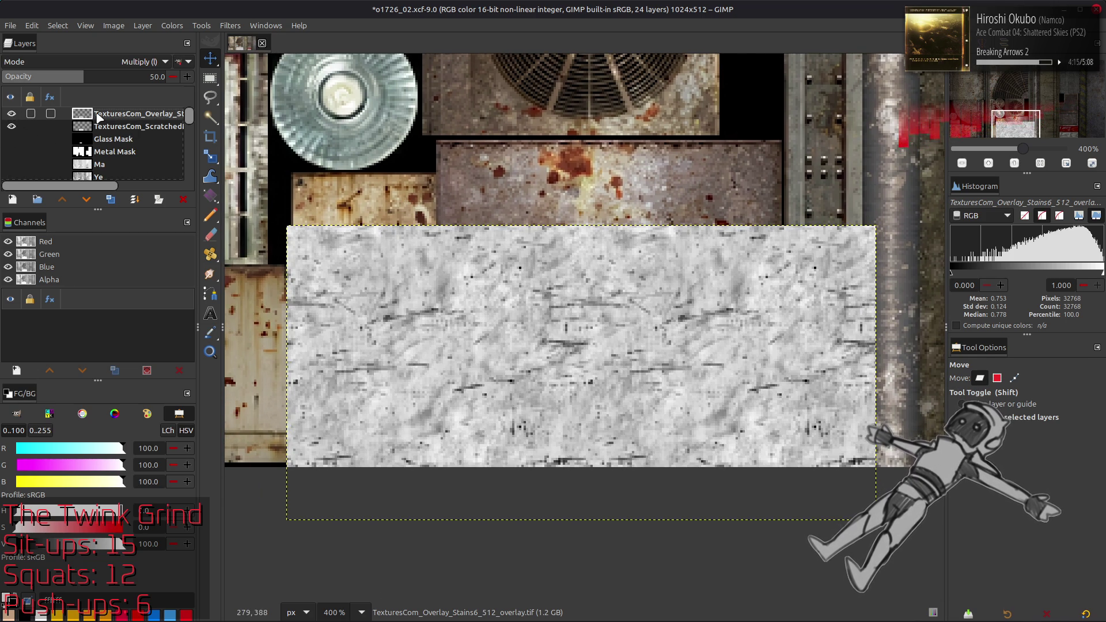
Duplicate both overlay layers, merge the copies, and apply Stretch Contrast to the merged layer
{"action": "left_click", "coordinate": [111, 199]}
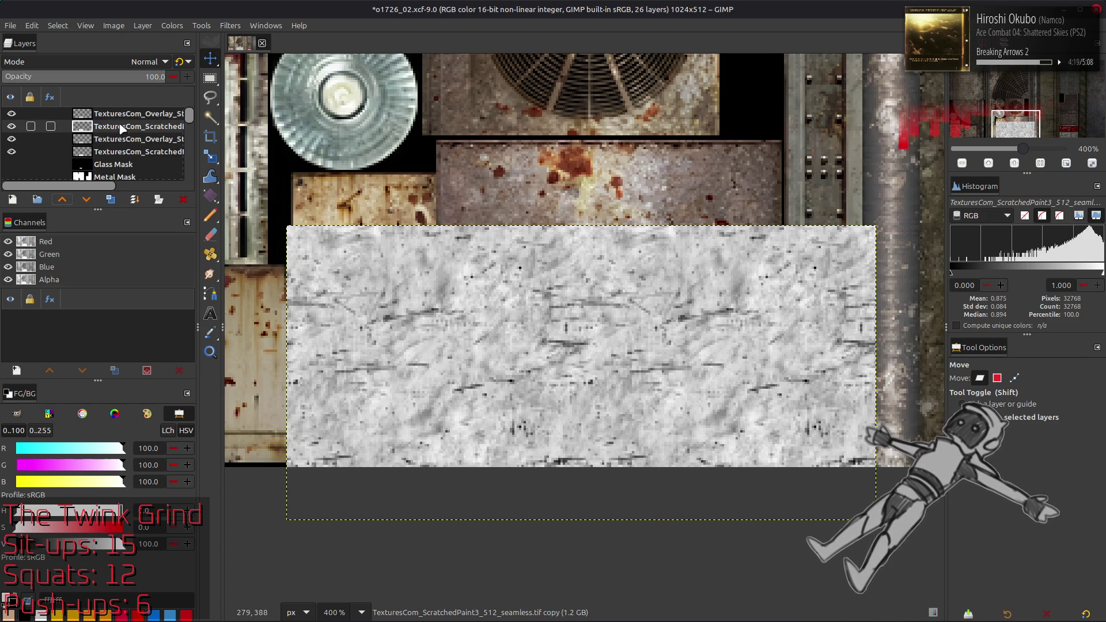
{"action": "key", "text": "ctrl+m"}
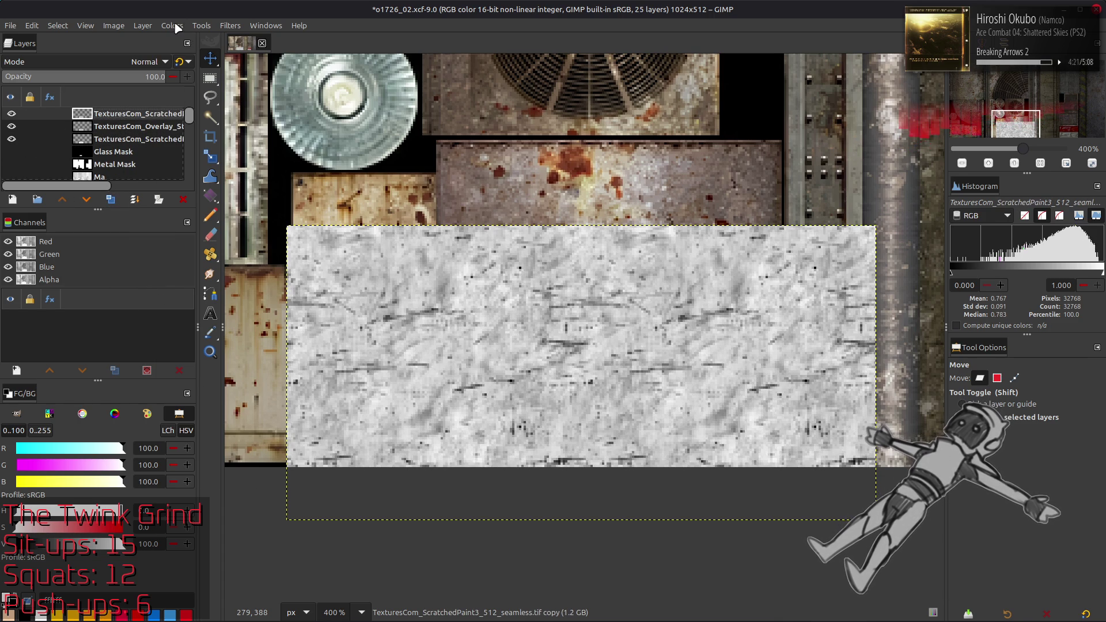
{"action": "left_click", "coordinate": [177, 26]}
{"action": "mouse_move", "coordinate": [232, 223]}
{"action": "left_click", "coordinate": [305, 246]}
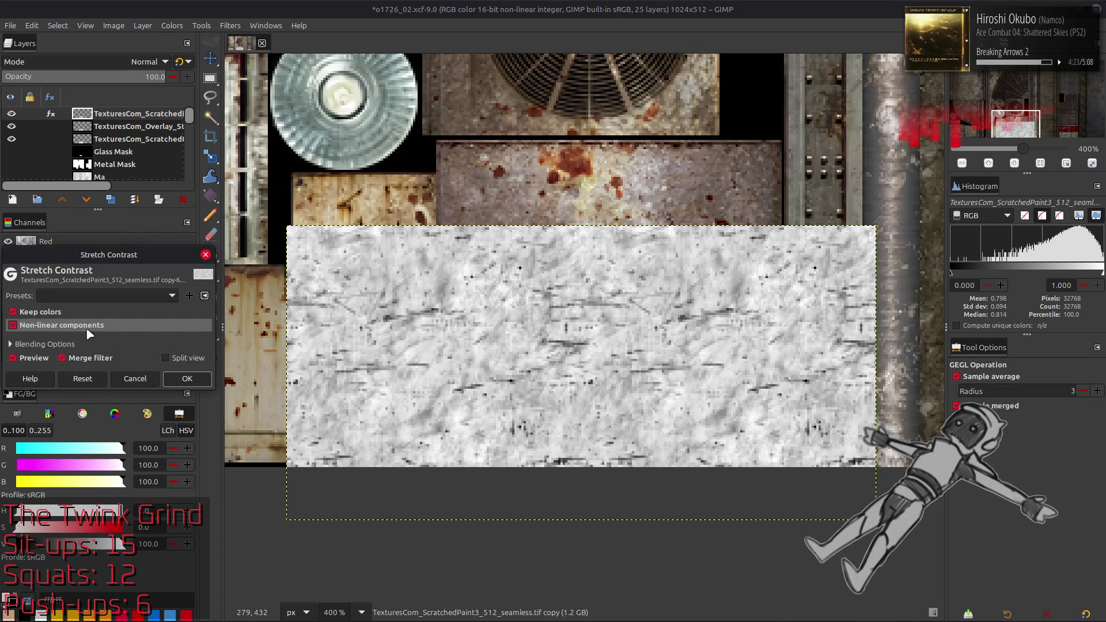
{"action": "left_click", "coordinate": [188, 379]}
Duplicate the contrast-stretched layer and merge the extra copy back down
{"action": "left_click", "coordinate": [111, 201]}
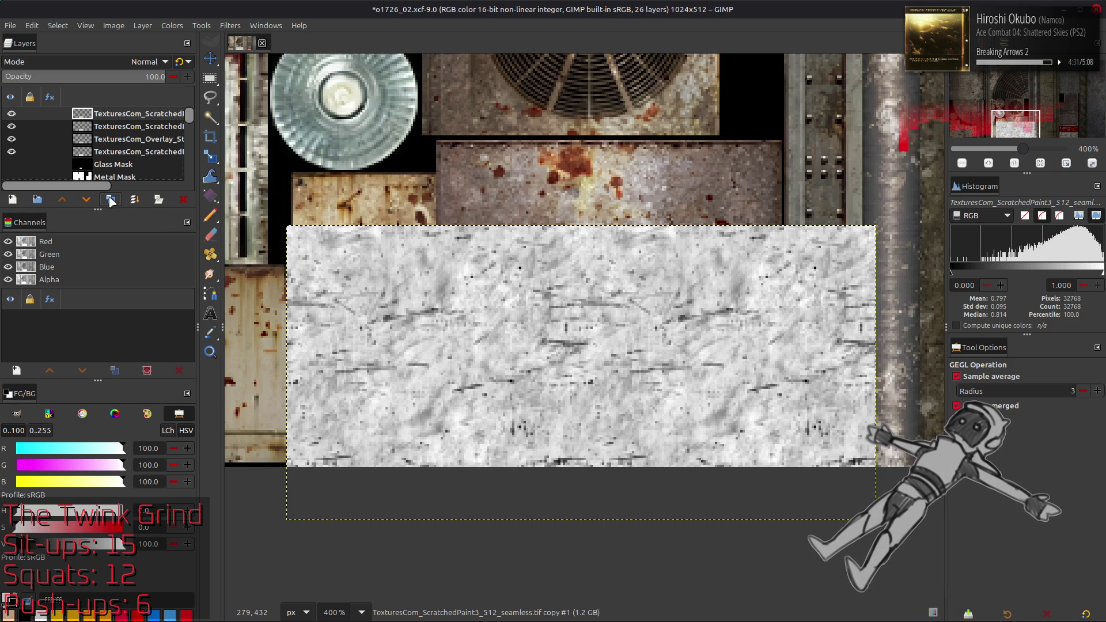
{"action": "key", "text": "ctrl+z"}
{"action": "left_click", "coordinate": [12, 200]}
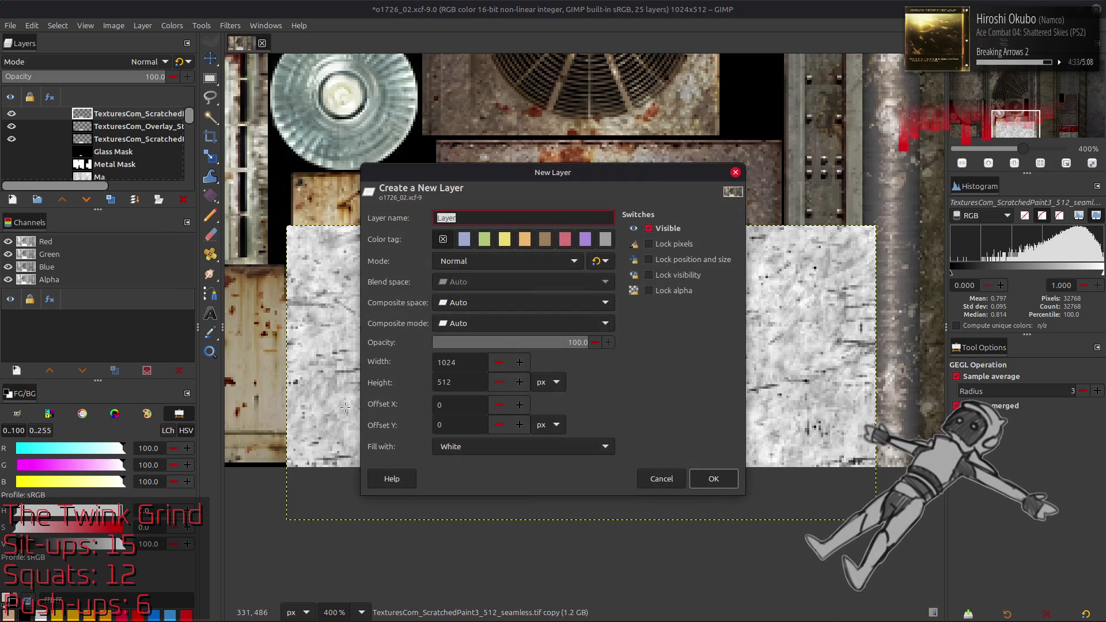
Add a white layer, duplicate it, and render Solid Noise with unlinked sizes and X size 16
{"action": "left_click", "coordinate": [714, 481]}
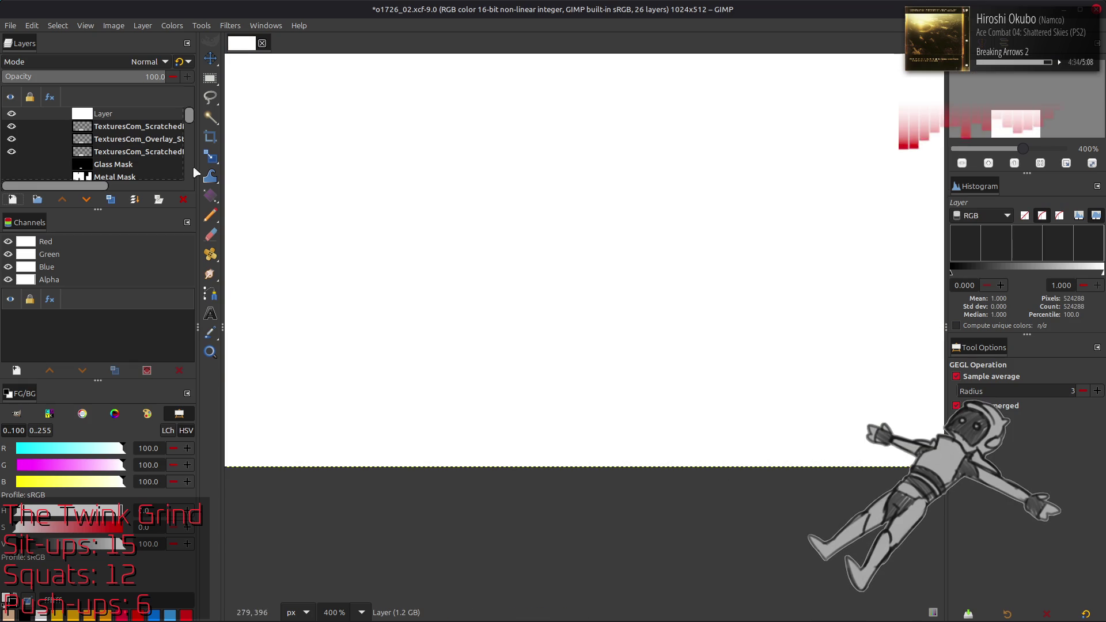
{"action": "left_click", "coordinate": [112, 200]}
{"action": "left_click", "coordinate": [229, 26]}
{"action": "mouse_move", "coordinate": [330, 255]}
{"action": "mouse_move", "coordinate": [414, 263]}
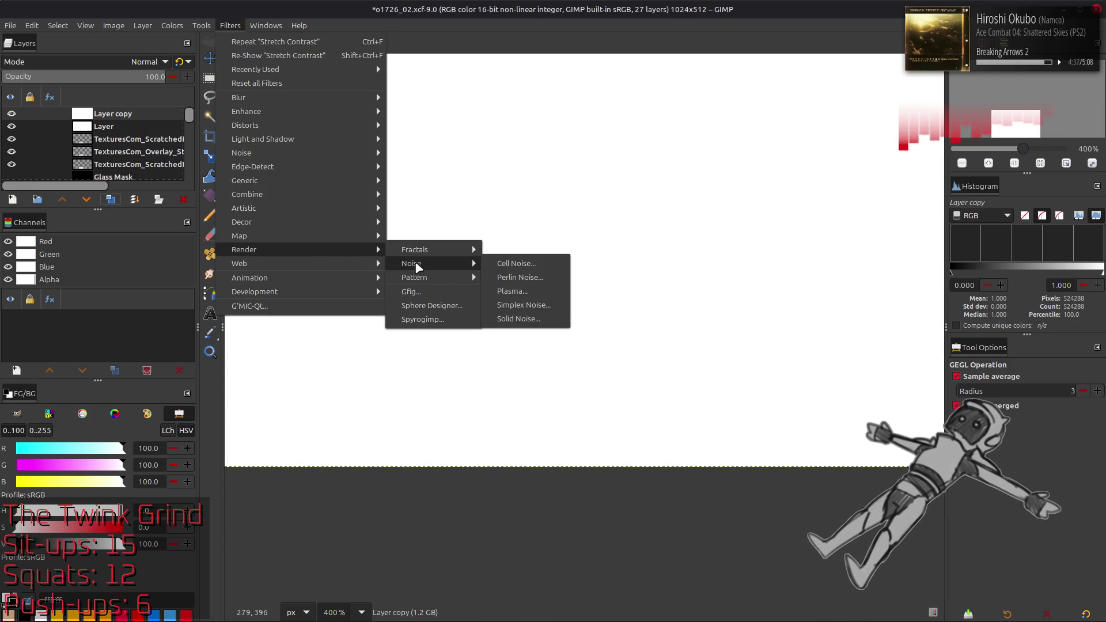
{"action": "left_click", "coordinate": [557, 317]}
{"action": "left_click", "coordinate": [204, 320]}
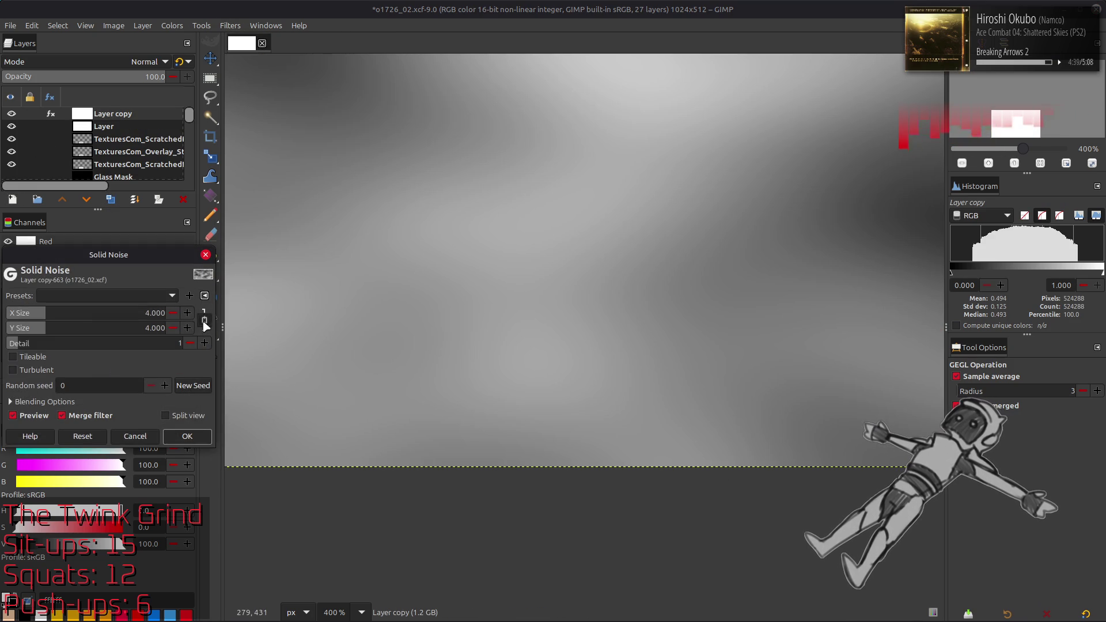
{"action": "triple_click", "coordinate": [152, 313]}
{"action": "type", "text": "16"}
{"action": "key", "text": "Return"}
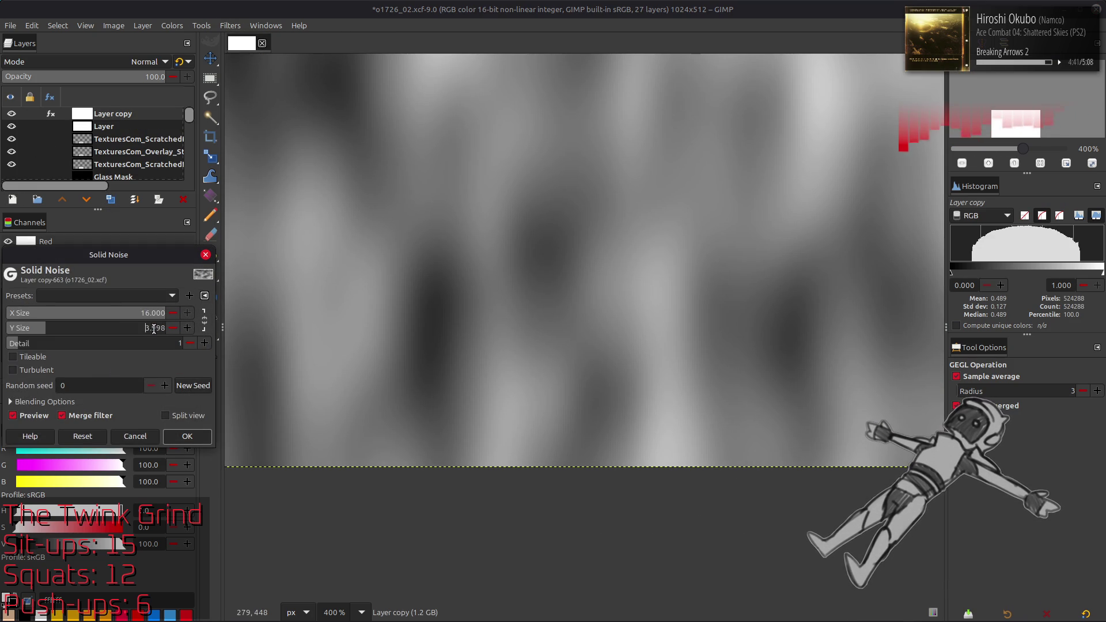
Finish the Solid Noise with Y size 8, Turbulent, detail 15 and a new seed
{"action": "type", "text": "8"}
{"action": "key", "text": "Return"}
{"action": "left_click", "coordinate": [69, 372]}
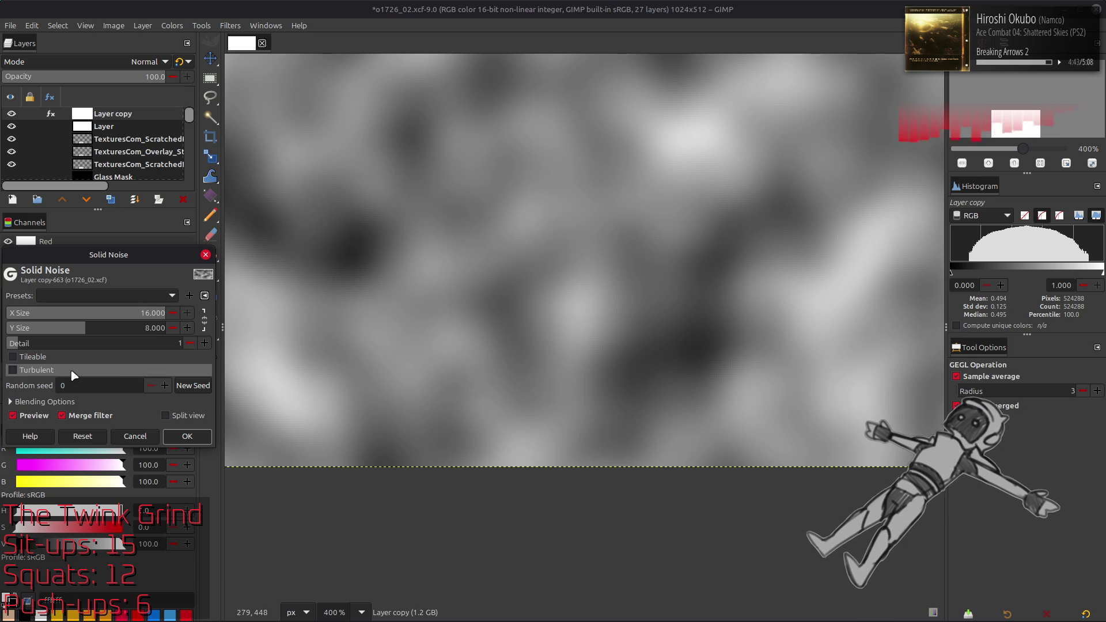
{"action": "left_click", "coordinate": [194, 386]}
{"action": "left_click_drag", "start_coordinate": [92, 344], "coordinate": [278, 366]}
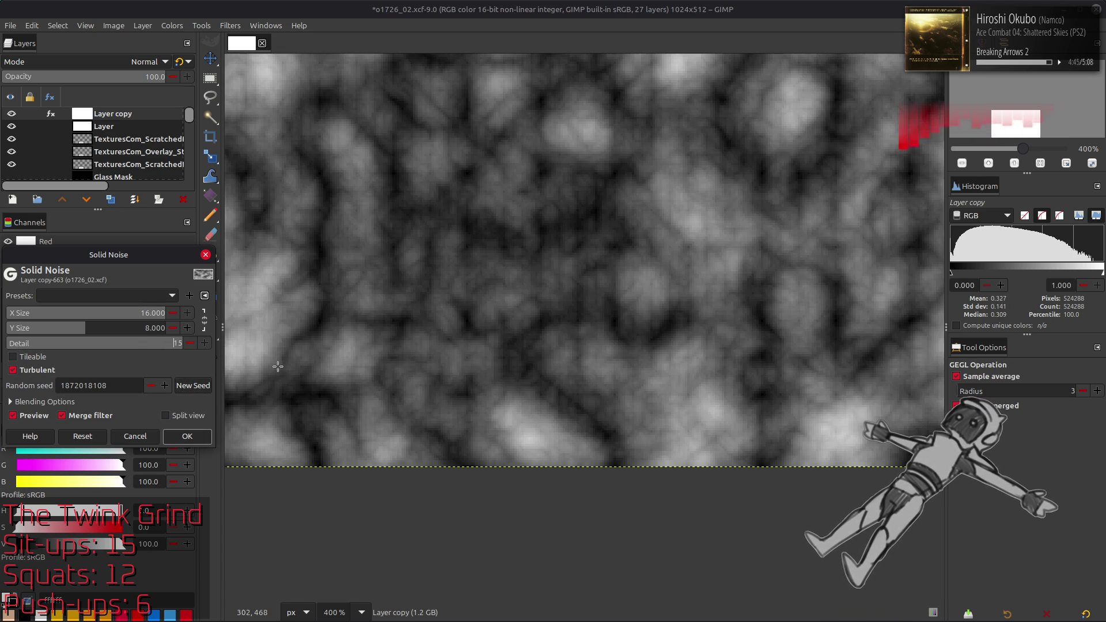
{"action": "left_click", "coordinate": [198, 388]}
{"action": "left_click", "coordinate": [187, 436]}
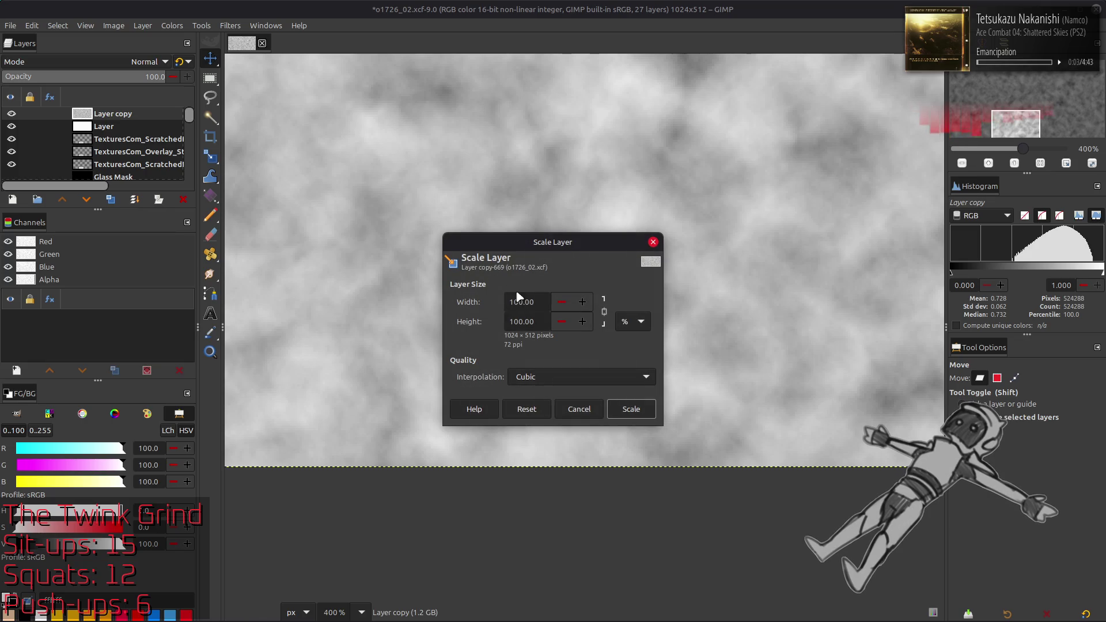
Scale the noise layer down to 25% of its size
{"action": "double_click", "coordinate": [517, 297]}
{"action": "type", "text": "25"}
{"action": "left_click", "coordinate": [631, 409]}
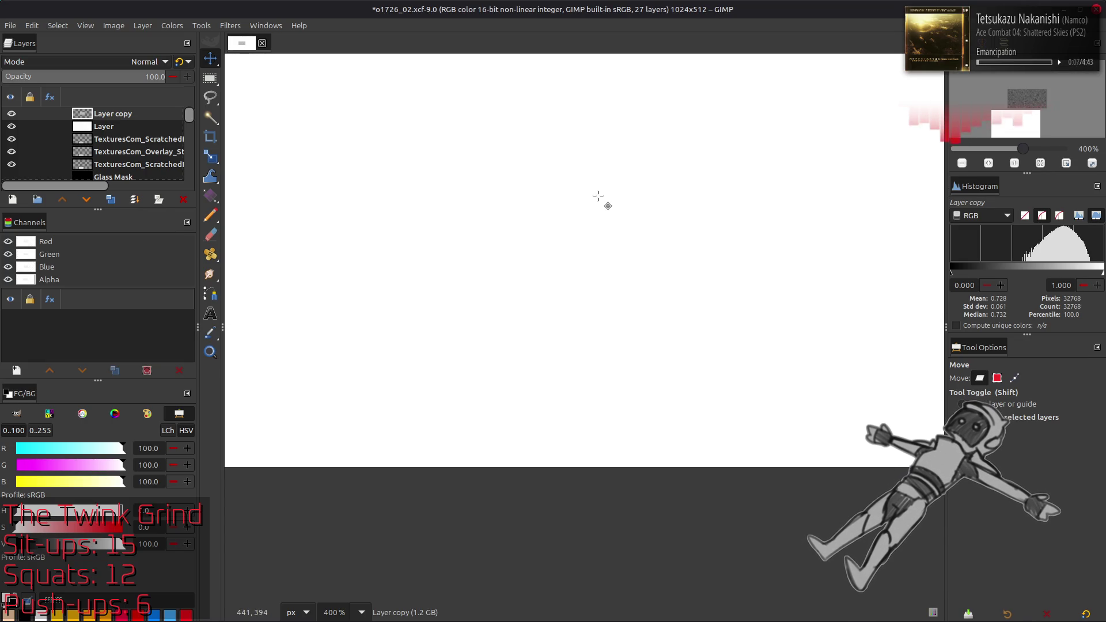
Delete the white layer from the layer stack
{"action": "scroll", "coordinate": [575, 402], "scroll_direction": "up", "scroll_amount": 5}
{"action": "scroll", "coordinate": [575, 402], "scroll_direction": "right", "scroll_amount": 3, "text": "shift"}
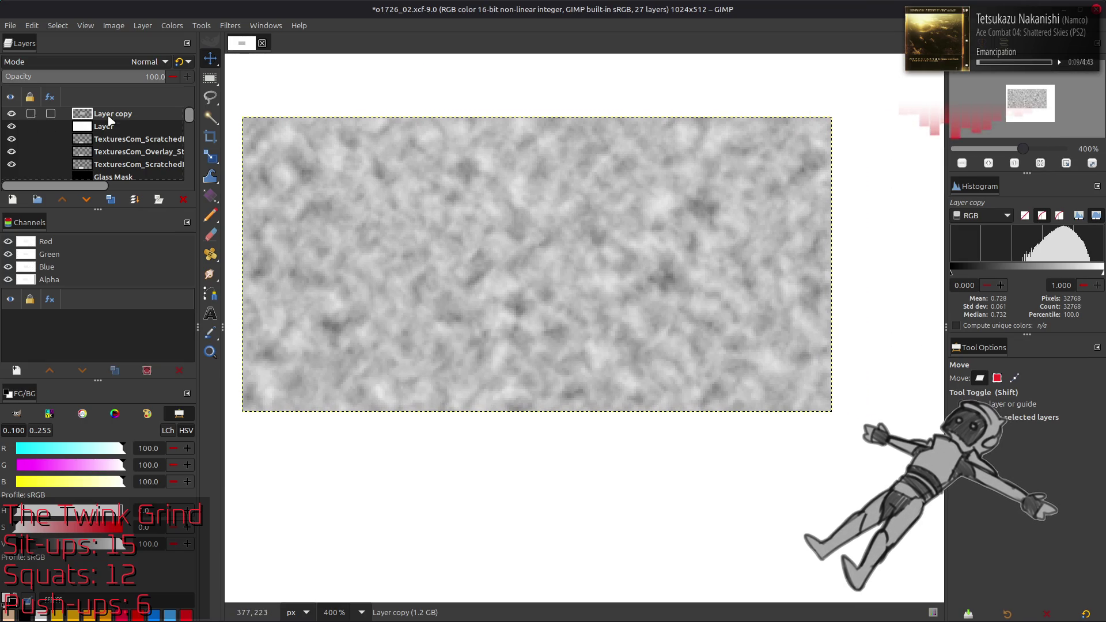
{"action": "left_click", "coordinate": [111, 125]}
{"action": "key", "text": "Delete"}
Apply G'MIC Colour Space Swap to the noise and move the layer down and left
{"action": "left_click", "coordinate": [230, 25]}
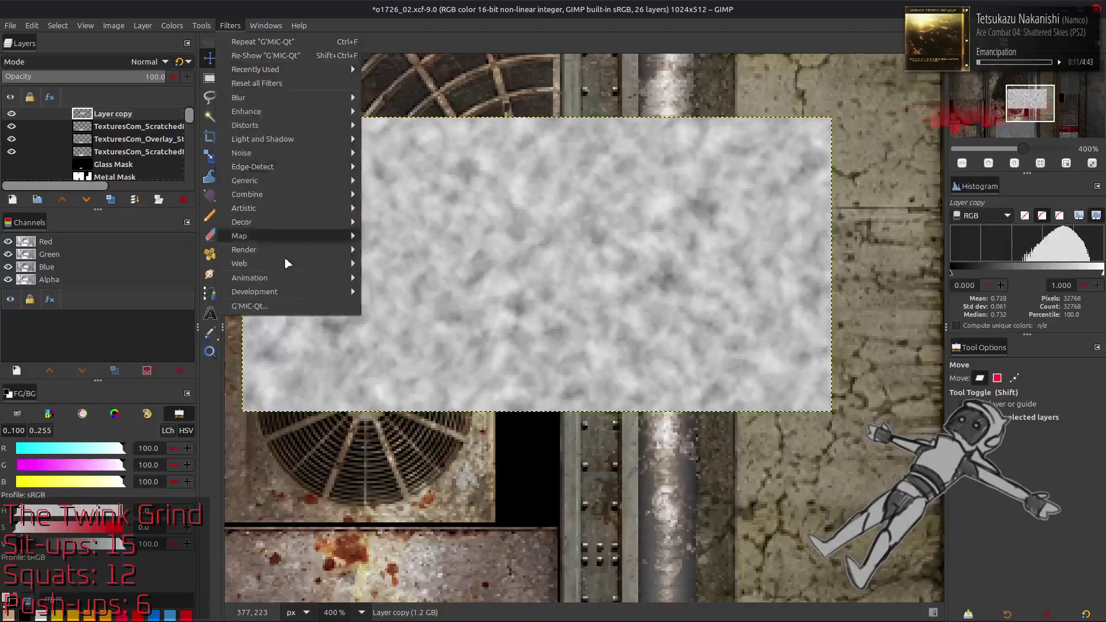
{"action": "left_click", "coordinate": [288, 306]}
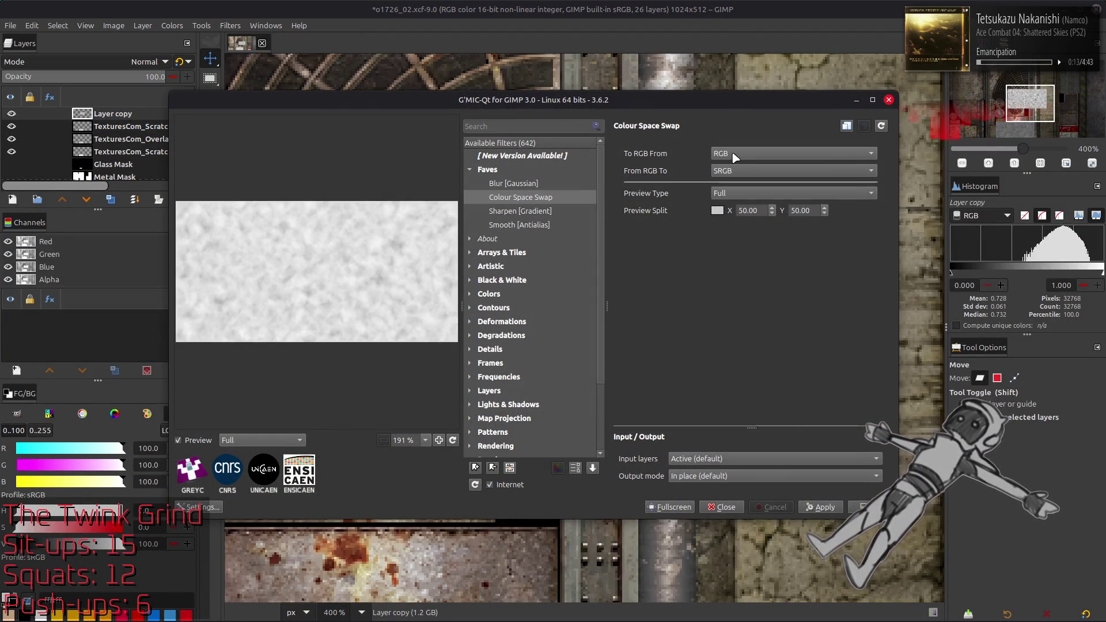
{"action": "scroll", "coordinate": [734, 169], "scroll_direction": "down", "scroll_amount": 1}
{"action": "key", "text": "Return"}
{"action": "mouse_move", "coordinate": [623, 222]}
{"action": "left_mouse_down"}
{"action": "mouse_move", "coordinate": [640, 231]}
{"action": "mouse_move", "coordinate": [576, 576]}
{"action": "mouse_move", "coordinate": [691, 374]}
{"action": "mouse_move", "coordinate": [730, 390]}
{"action": "mouse_move", "coordinate": [737, 356]}
{"action": "left_mouse_up"}
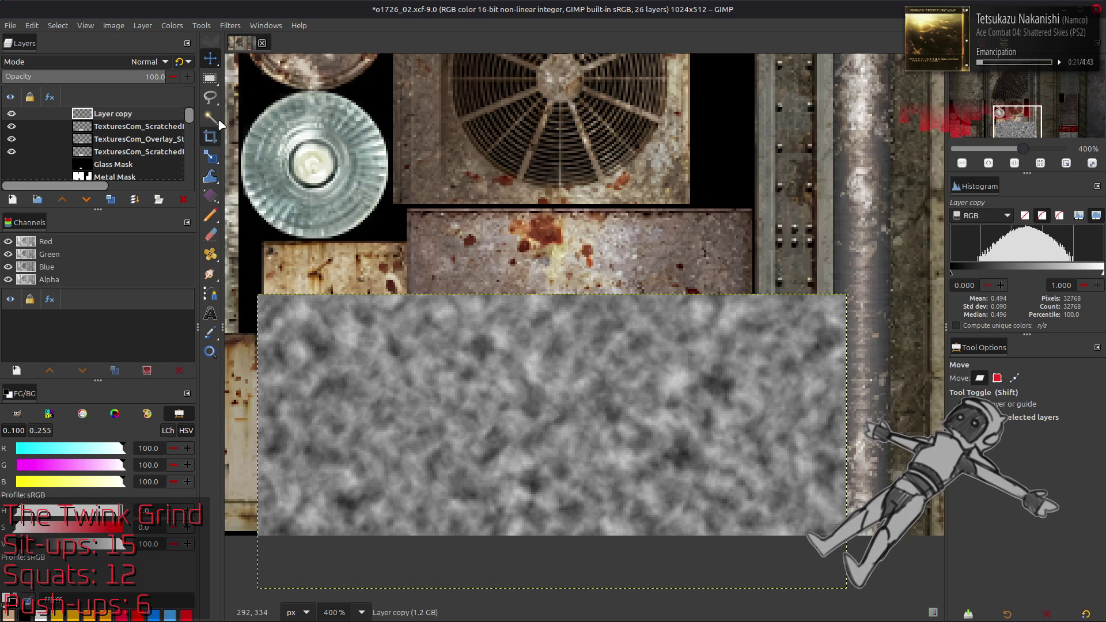
Duplicate the noise layer twice and Gaussian-blur the top copy with G'MIC
{"action": "double_click", "coordinate": [111, 201]}
{"action": "left_click", "coordinate": [229, 26]}
{"action": "left_click", "coordinate": [254, 309]}
{"action": "left_click", "coordinate": [535, 184]}
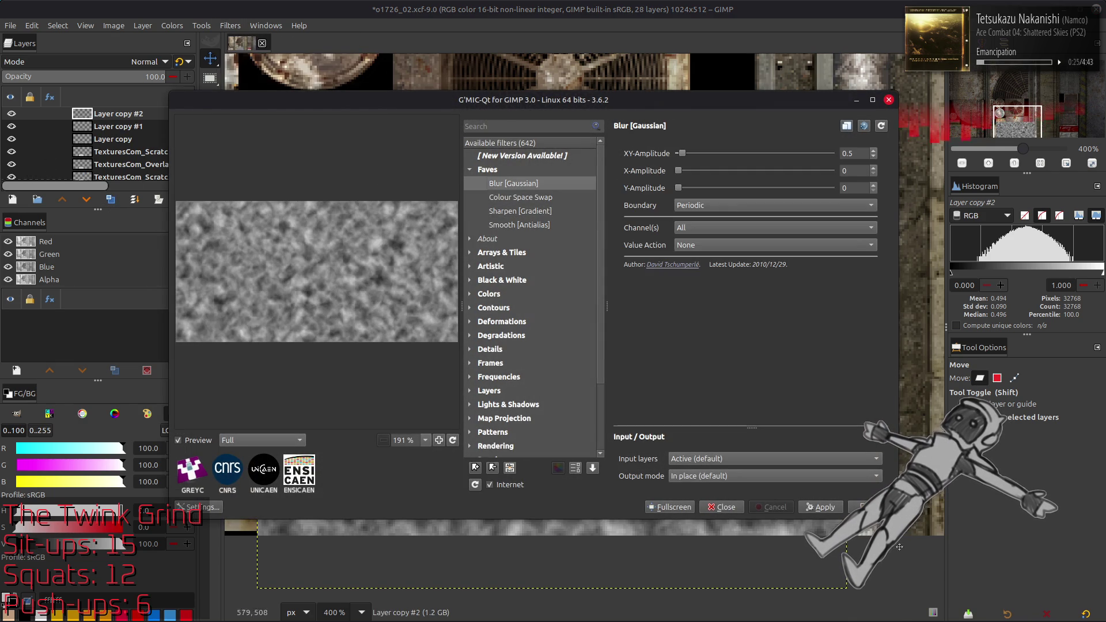
{"action": "left_click", "coordinate": [864, 507]}
Merge the blurred copy down in Grain extract, then merge the result down in Grain merge
{"action": "left_click", "coordinate": [147, 62]}
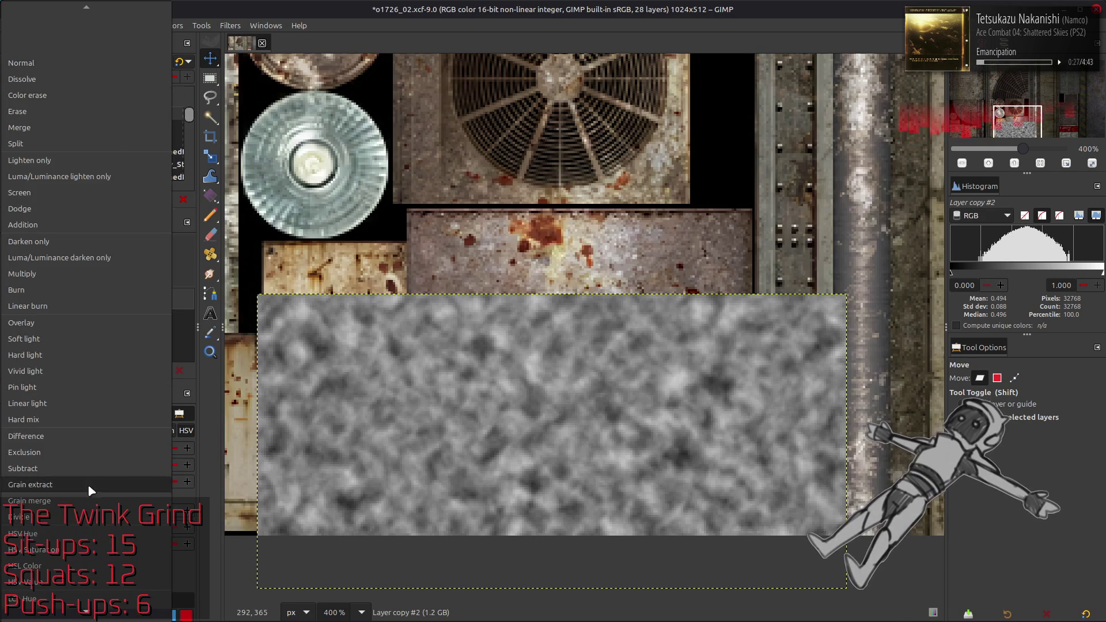
{"action": "left_click", "coordinate": [91, 485]}
{"action": "key", "text": "ctrl+m"}
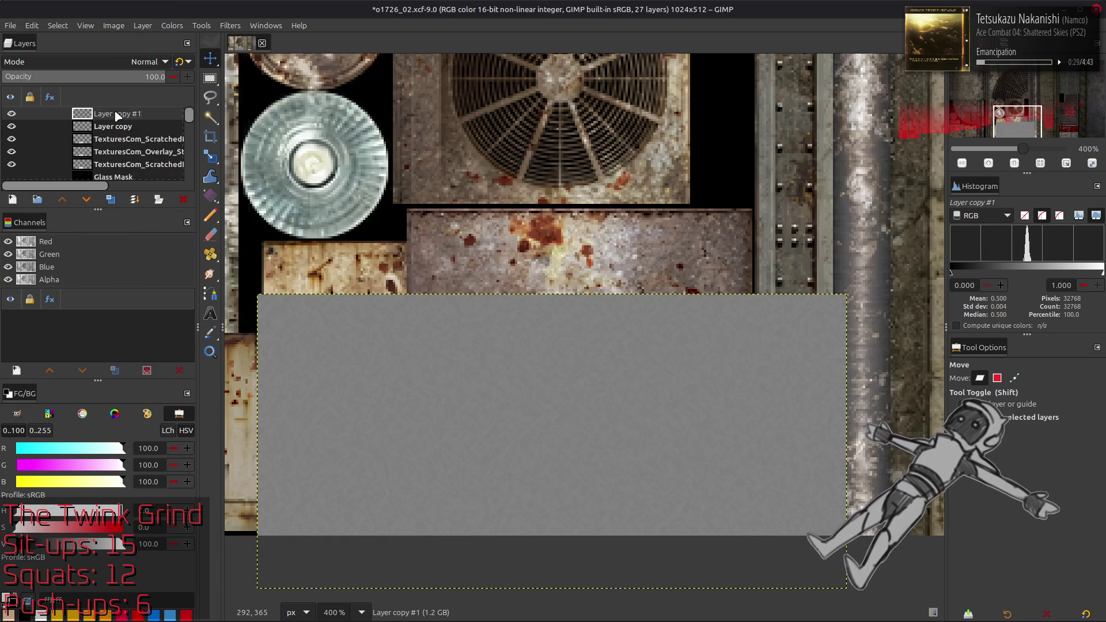
{"action": "left_click", "coordinate": [114, 68]}
{"action": "left_click", "coordinate": [87, 501]}
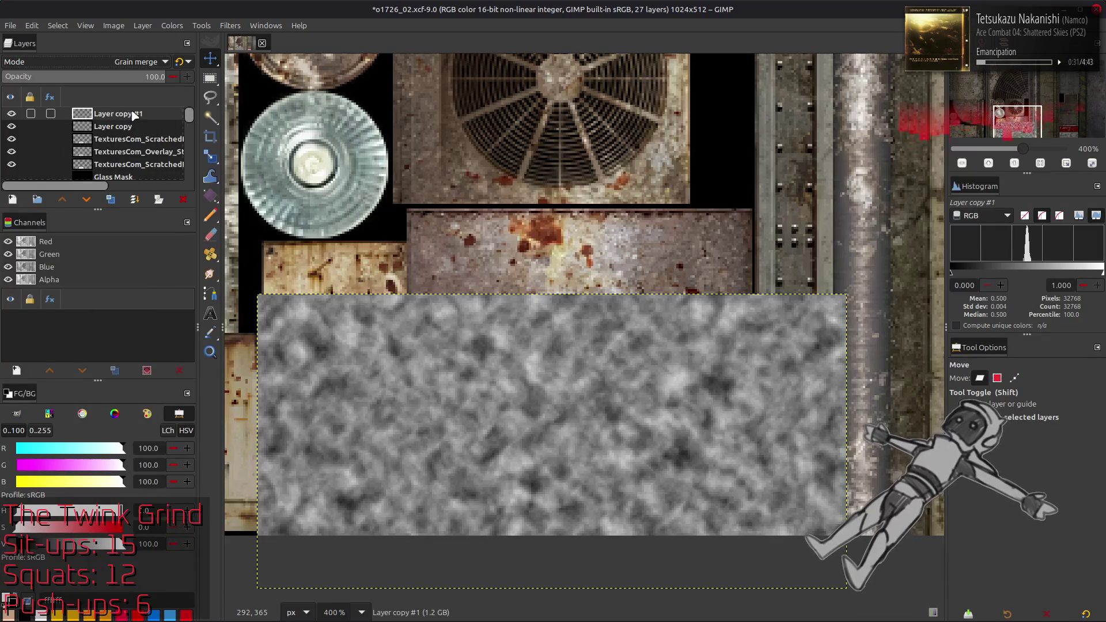
{"action": "key", "text": "ctrl+m"}
{"action": "left_click", "coordinate": [172, 26]}
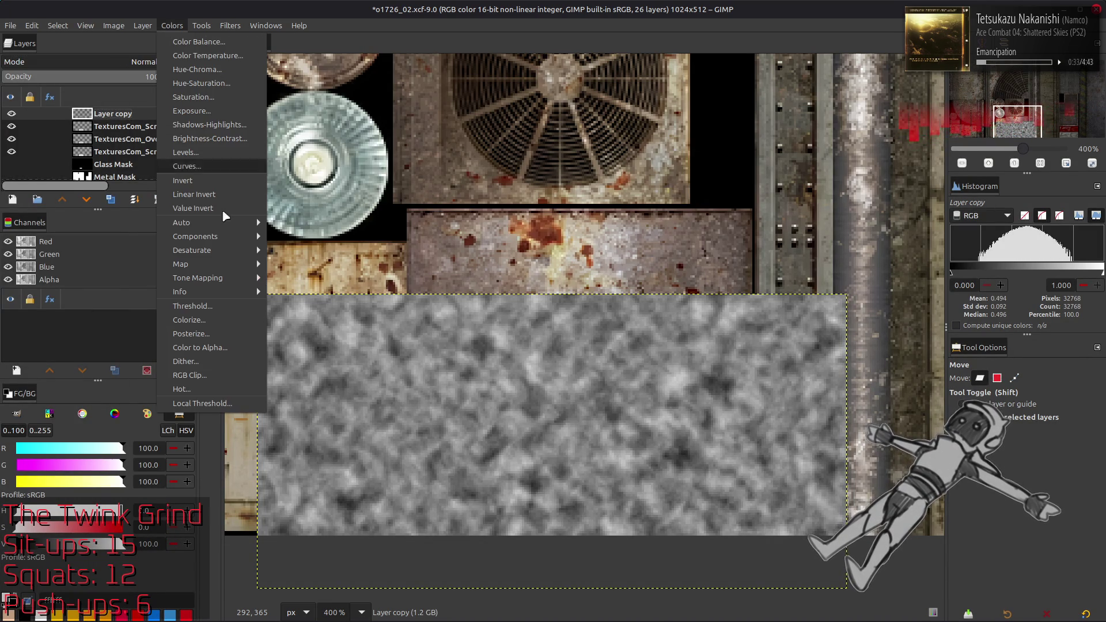
Apply Stretch Contrast with non-linear components to the noise layer
{"action": "mouse_move", "coordinate": [228, 222]}
{"action": "left_click", "coordinate": [300, 249]}
{"action": "left_click", "coordinate": [74, 326]}
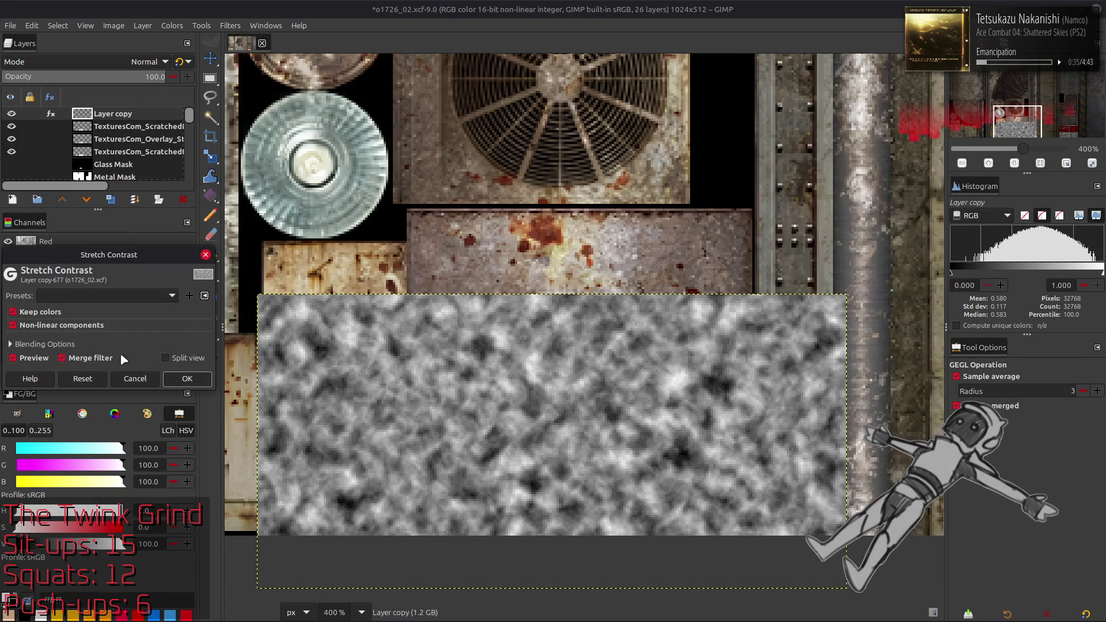
{"action": "left_click", "coordinate": [188, 378]}
{"action": "left_click", "coordinate": [110, 199]}
Duplicate the noise, merge the copies, and merge Layer copy #1 down in Soft light
{"action": "left_click", "coordinate": [109, 200]}
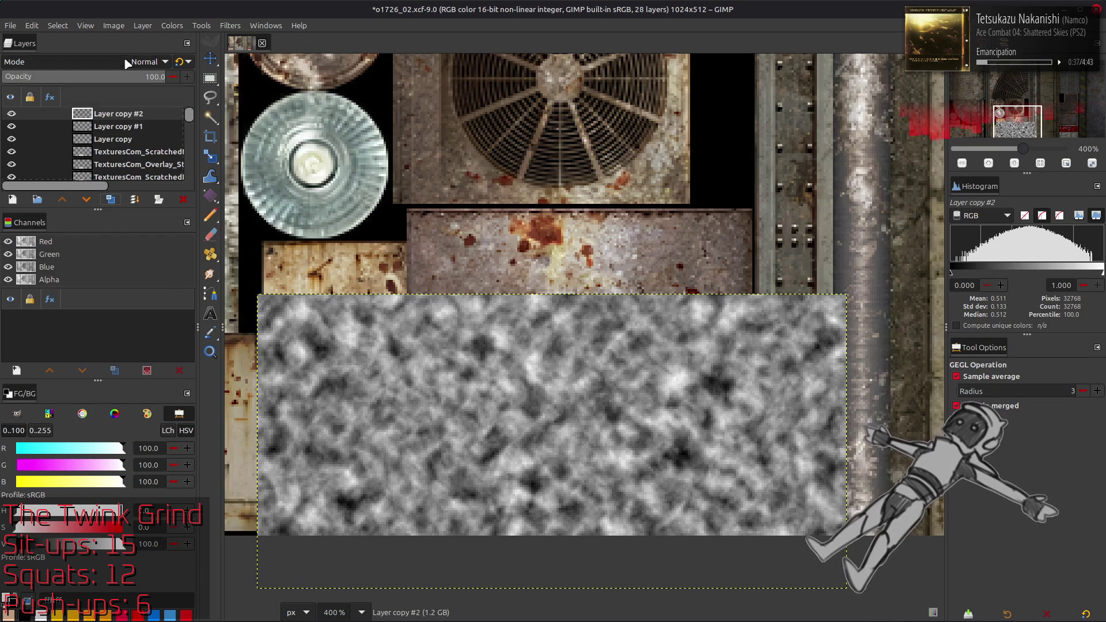
{"action": "left_click", "coordinate": [148, 61]}
{"action": "left_click", "coordinate": [116, 91]}
{"action": "key", "text": "ctrl+m"}
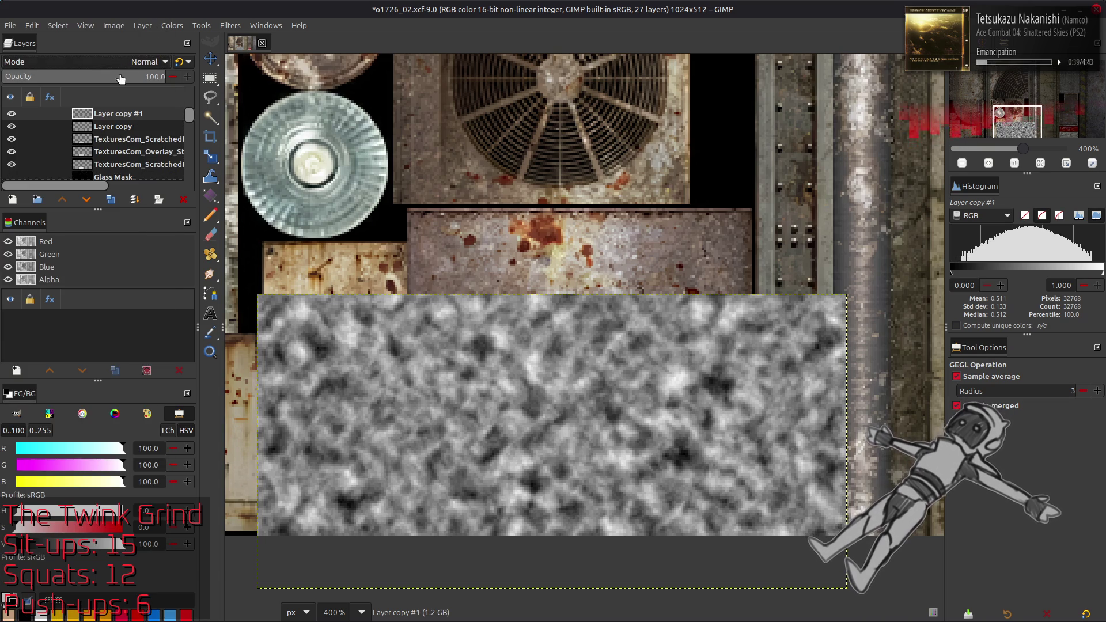
{"action": "left_click", "coordinate": [138, 64]}
{"action": "left_click", "coordinate": [67, 339]}
{"action": "key", "text": "ctrl+m"}
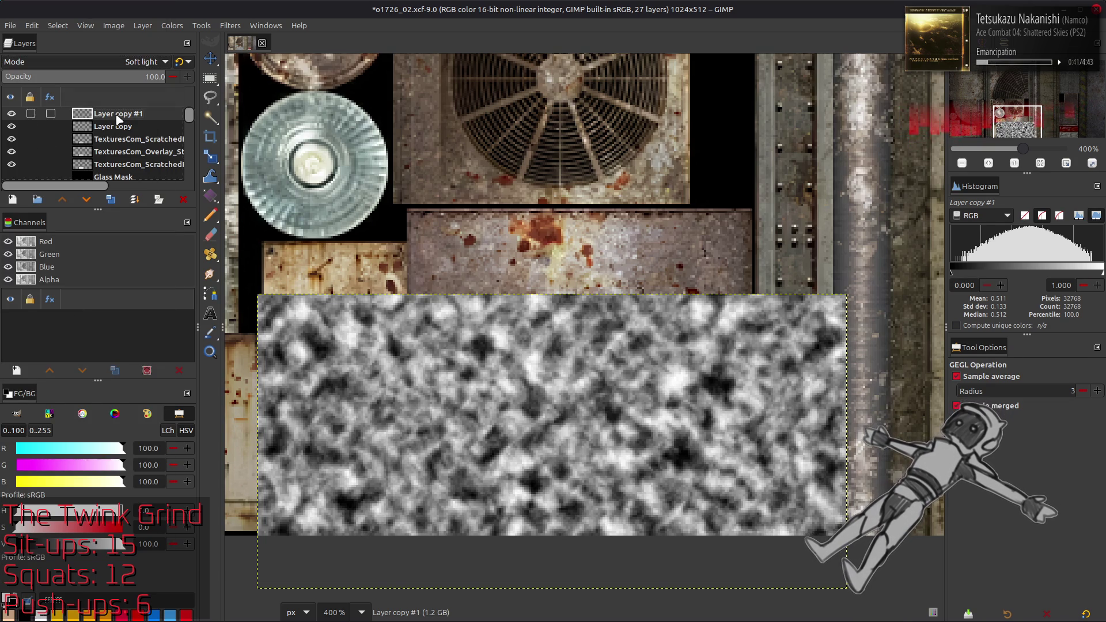
Set Layer copy to legacy Multiply at 25 opacity
{"action": "left_click", "coordinate": [149, 61]}
{"action": "left_click", "coordinate": [67, 259]}
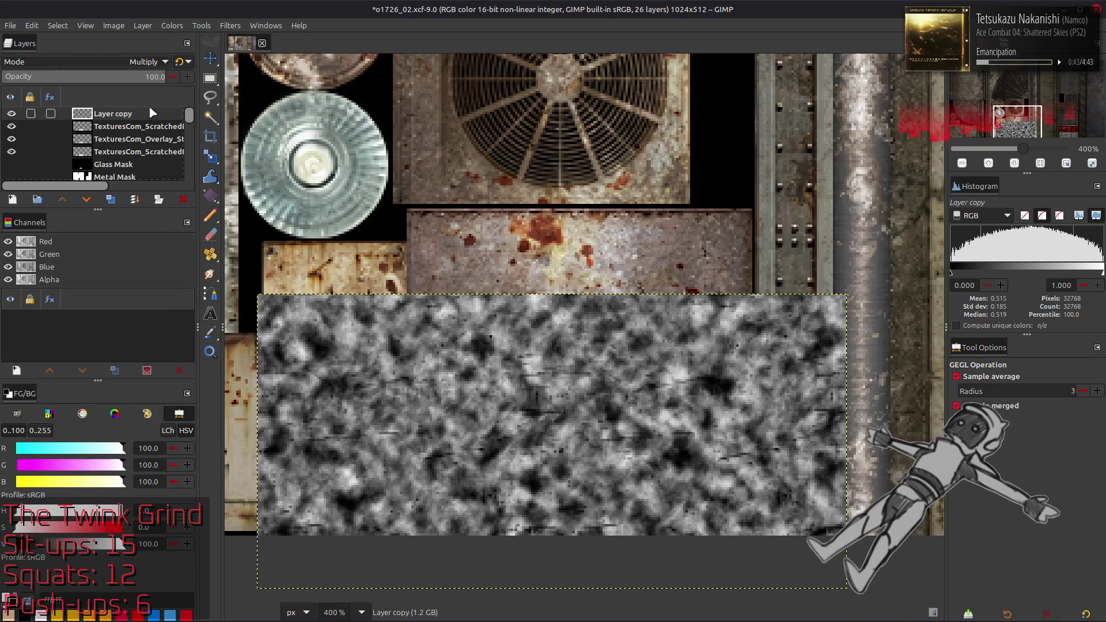
{"action": "left_click", "coordinate": [180, 62]}
{"action": "triple_click", "coordinate": [155, 76]}
{"action": "type", "text": "25"}
{"action": "key", "text": "Return"}
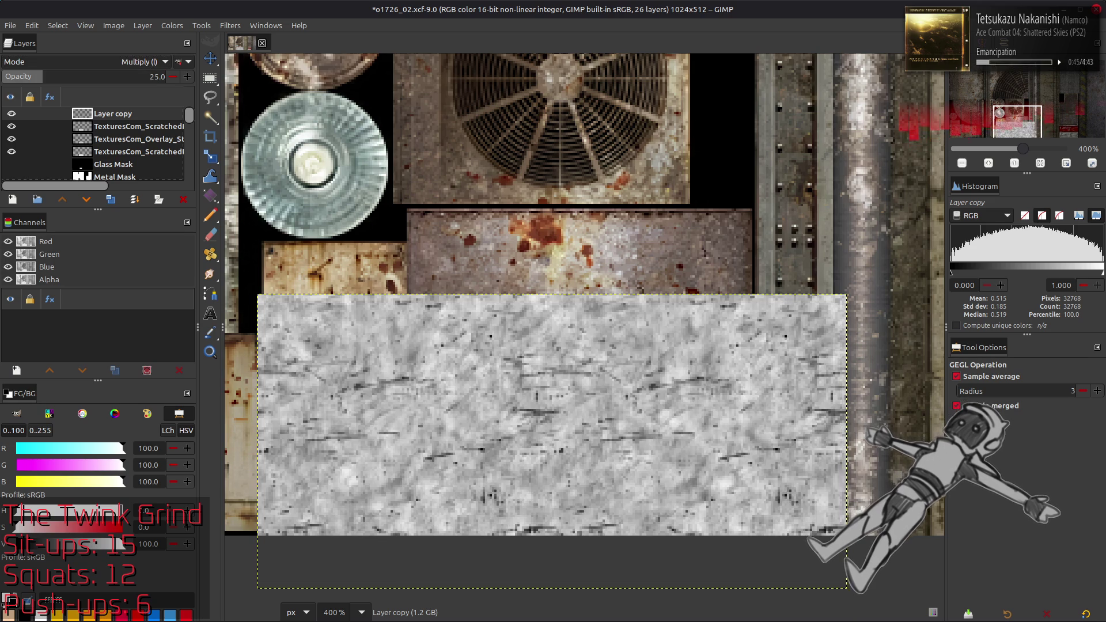
Compare Layer copy, then return it to 100 opacity in Soft light mode
{"action": "key", "text": "m"}
{"action": "left_click", "coordinate": [12, 114]}
{"action": "left_click", "coordinate": [11, 114]}
{"action": "left_click_drag", "start_coordinate": [120, 83], "coordinate": [166, 81]}
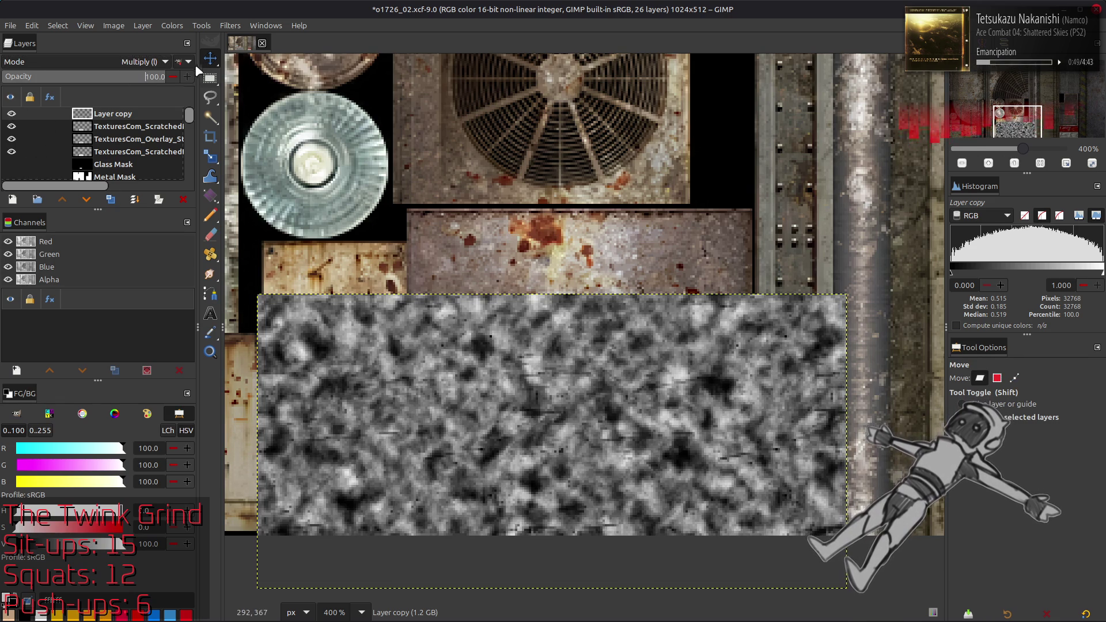
{"action": "left_click", "coordinate": [121, 62]}
{"action": "left_click", "coordinate": [111, 129]}
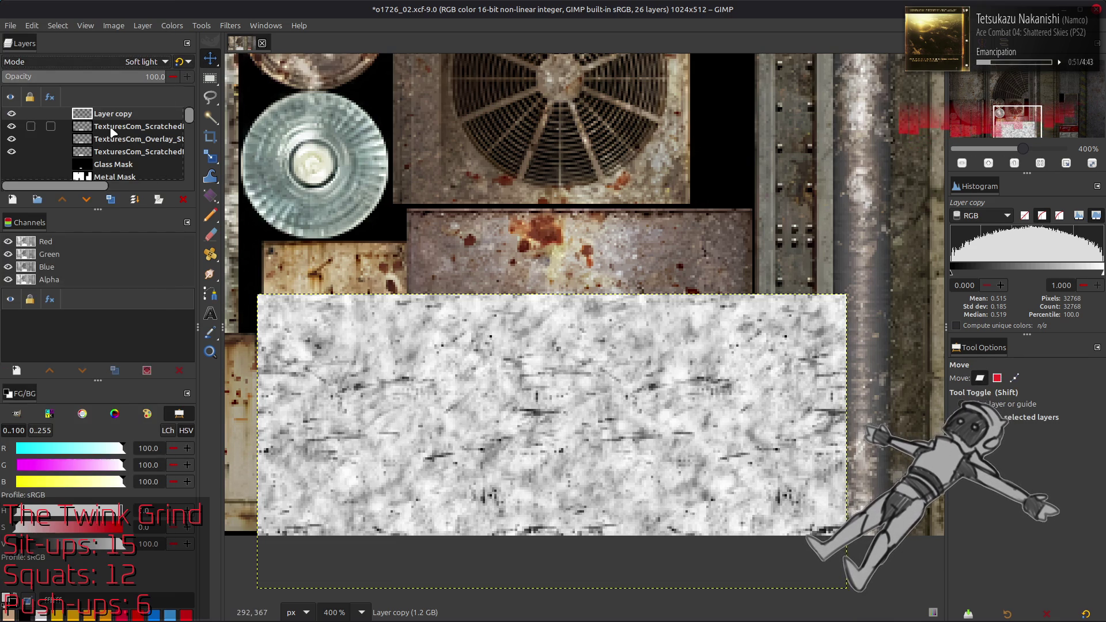
Compare layers by toggling visibility and delete the TexturesCom_ScratchedPaint copy layer
{"action": "left_click", "coordinate": [13, 115]}
{"action": "left_click", "coordinate": [10, 116]}
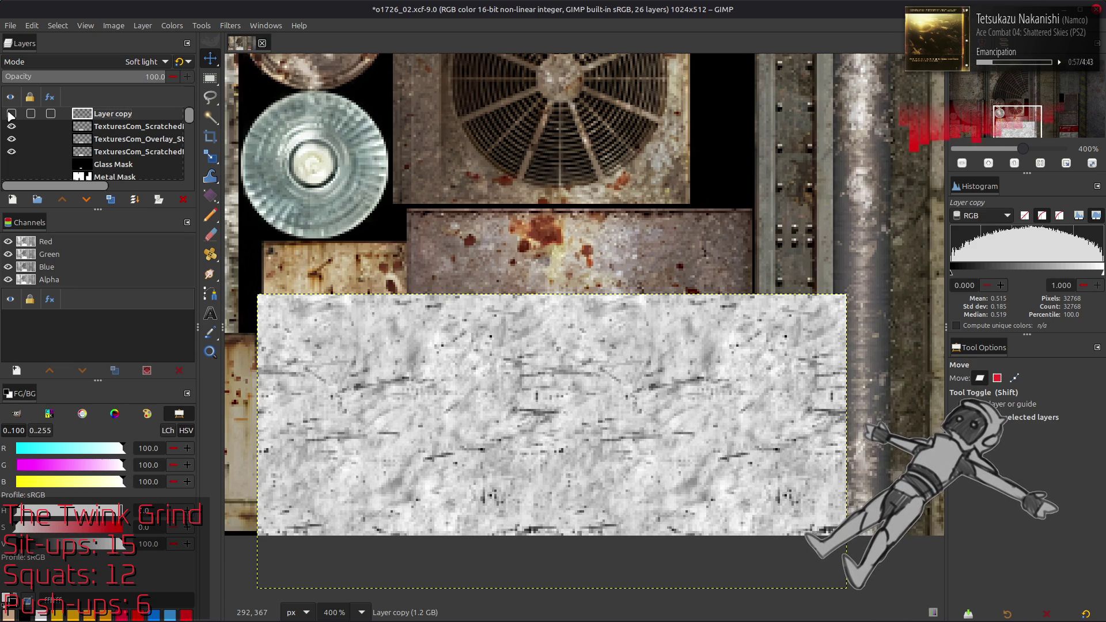
{"action": "left_click", "coordinate": [11, 127]}
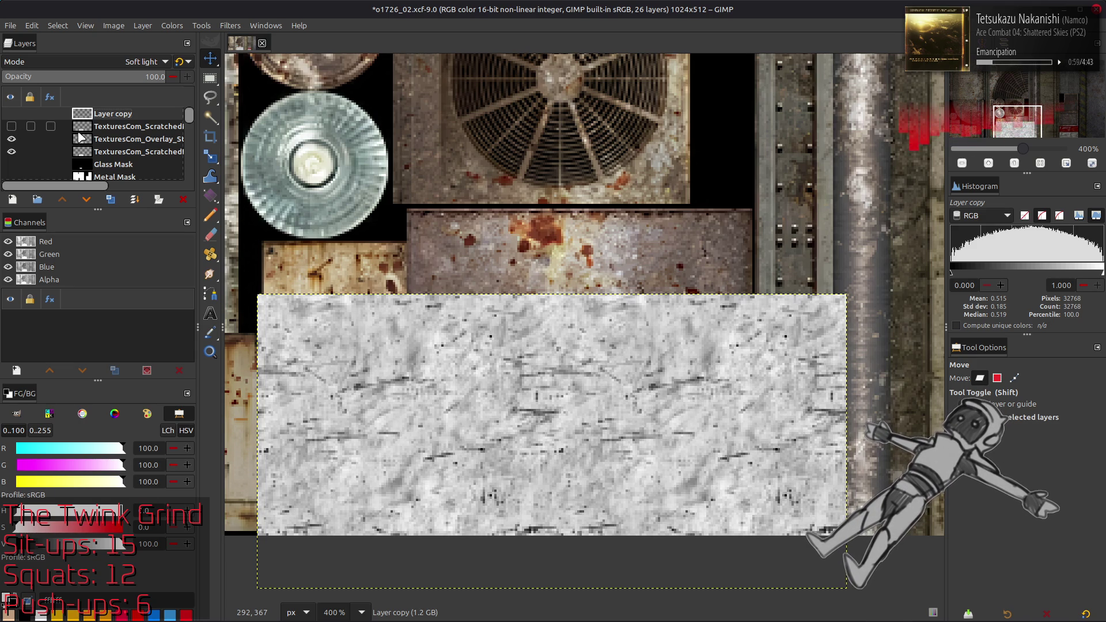
{"action": "left_click", "coordinate": [11, 139]}
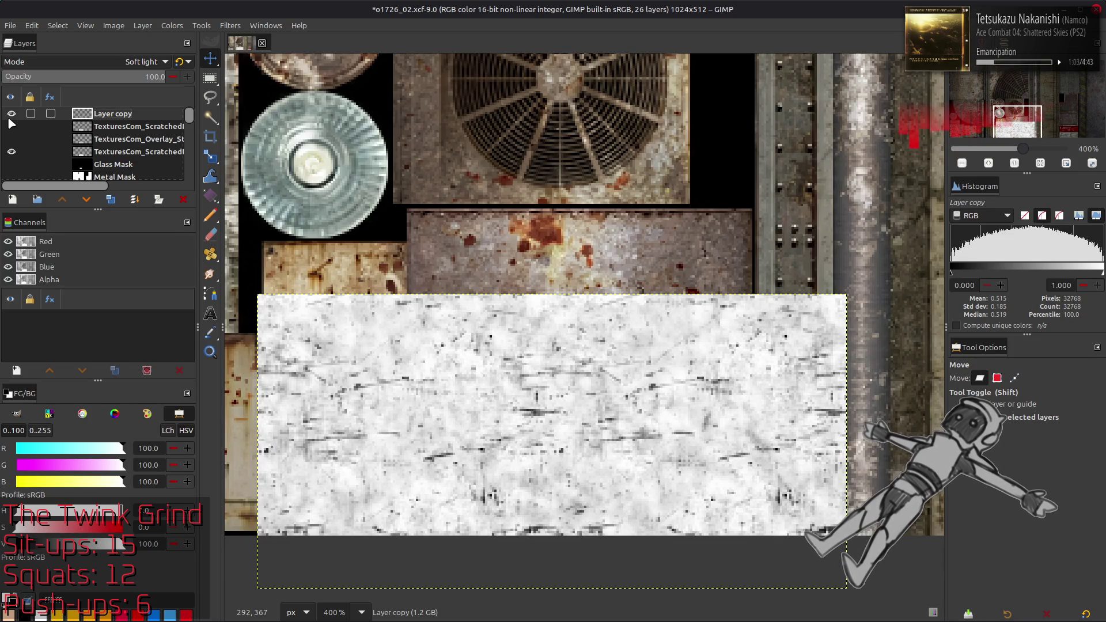
{"action": "left_click_drag", "start_coordinate": [120, 127], "coordinate": [133, 117]}
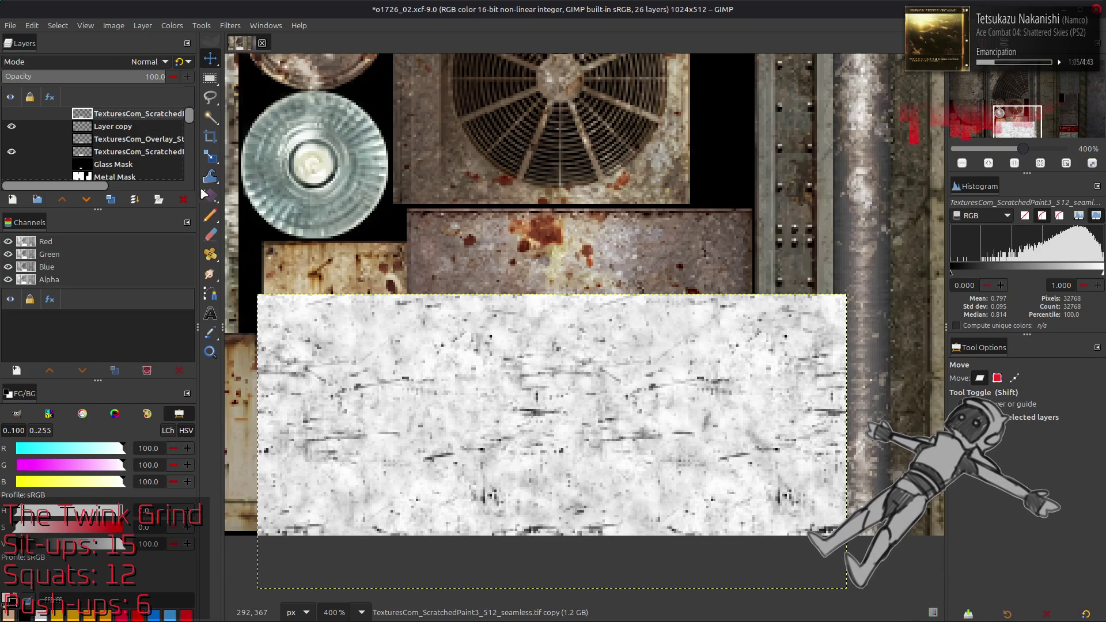
{"action": "left_click", "coordinate": [185, 200]}
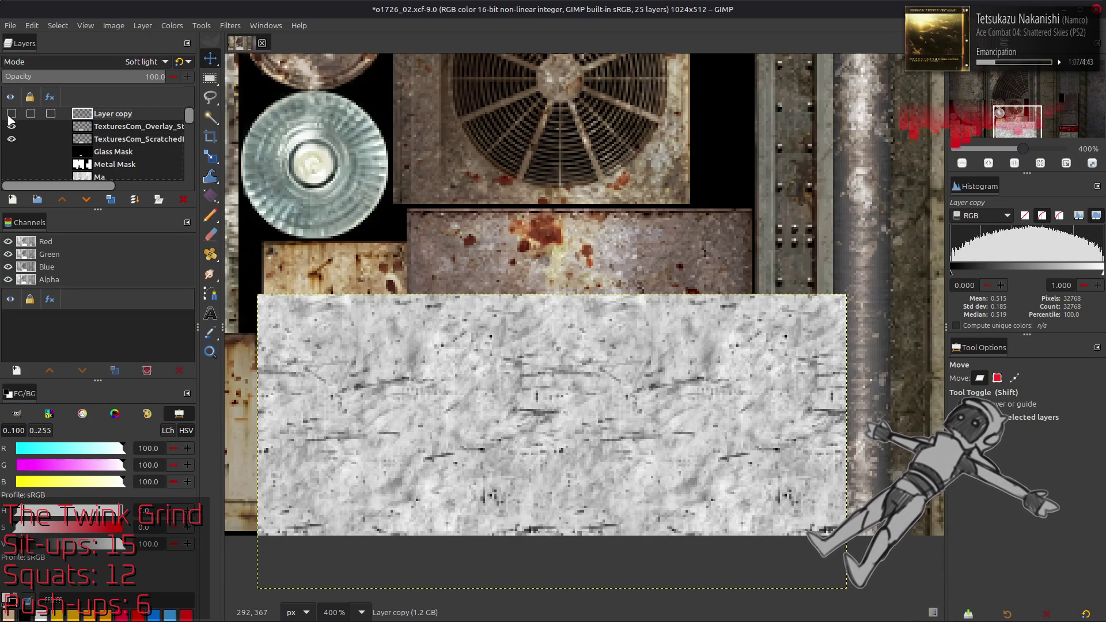
{"action": "left_click", "coordinate": [11, 126]}
Try other blend modes, then set Layer copy to legacy Multiply at 25 opacity
{"action": "scroll", "coordinate": [92, 66], "scroll_direction": "down", "scroll_amount": 1}
{"action": "scroll", "coordinate": [93, 65], "scroll_direction": "down", "scroll_amount": 2}
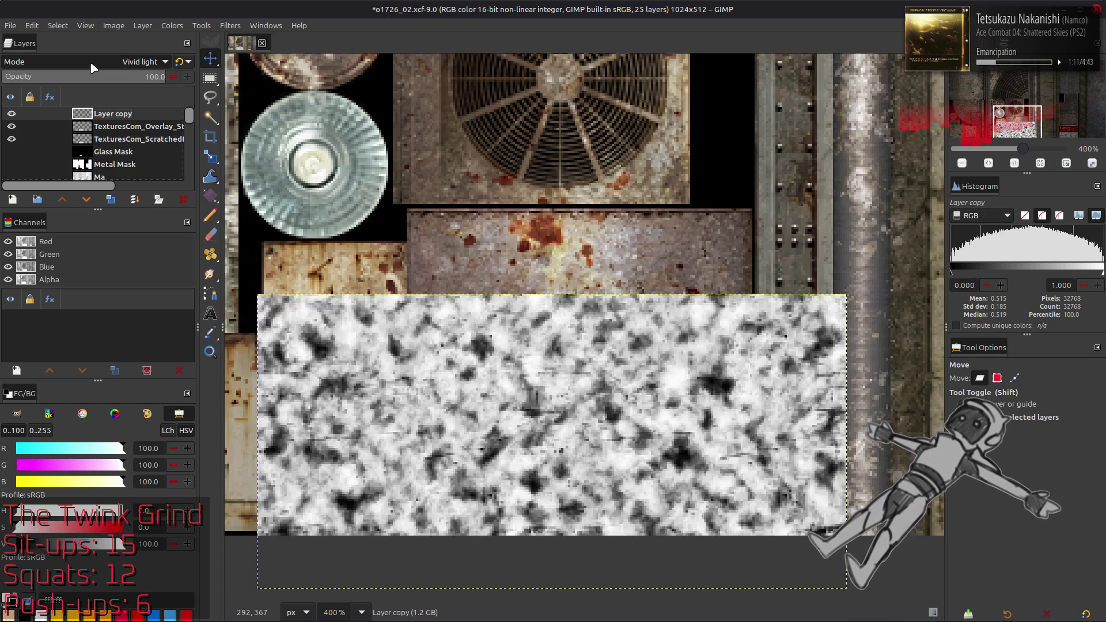
{"action": "scroll", "coordinate": [93, 66], "scroll_direction": "down", "scroll_amount": 1}
{"action": "scroll", "coordinate": [93, 68], "scroll_direction": "up", "scroll_amount": 1}
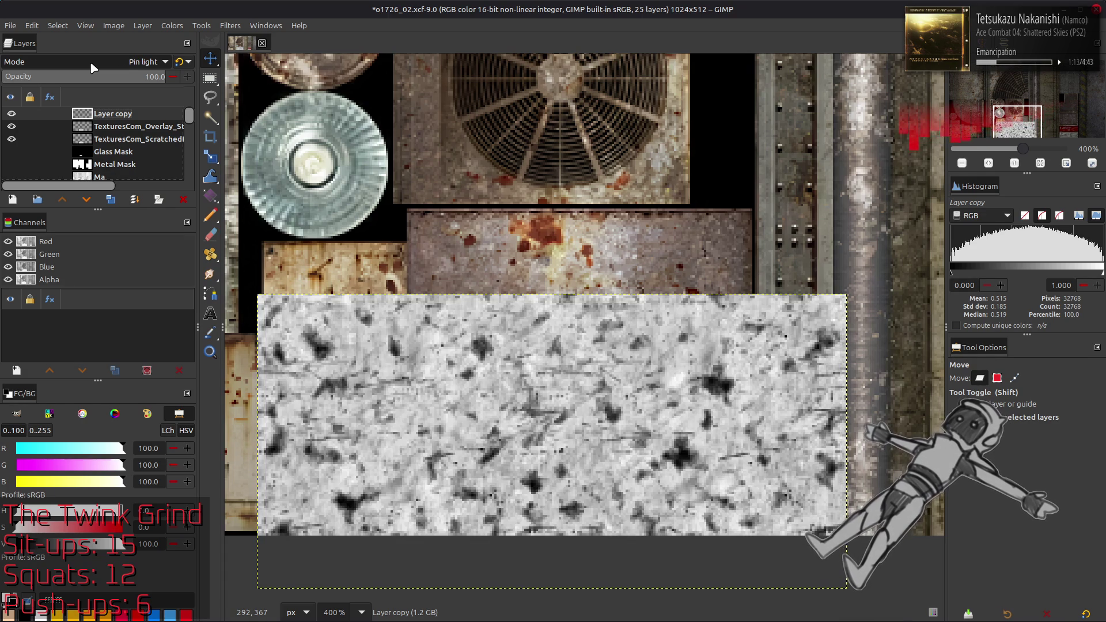
{"action": "scroll", "coordinate": [92, 67], "scroll_direction": "down", "scroll_amount": 1}
{"action": "scroll", "coordinate": [92, 68], "scroll_direction": "up", "scroll_amount": 1}
{"action": "scroll", "coordinate": [92, 67], "scroll_direction": "up", "scroll_amount": 2}
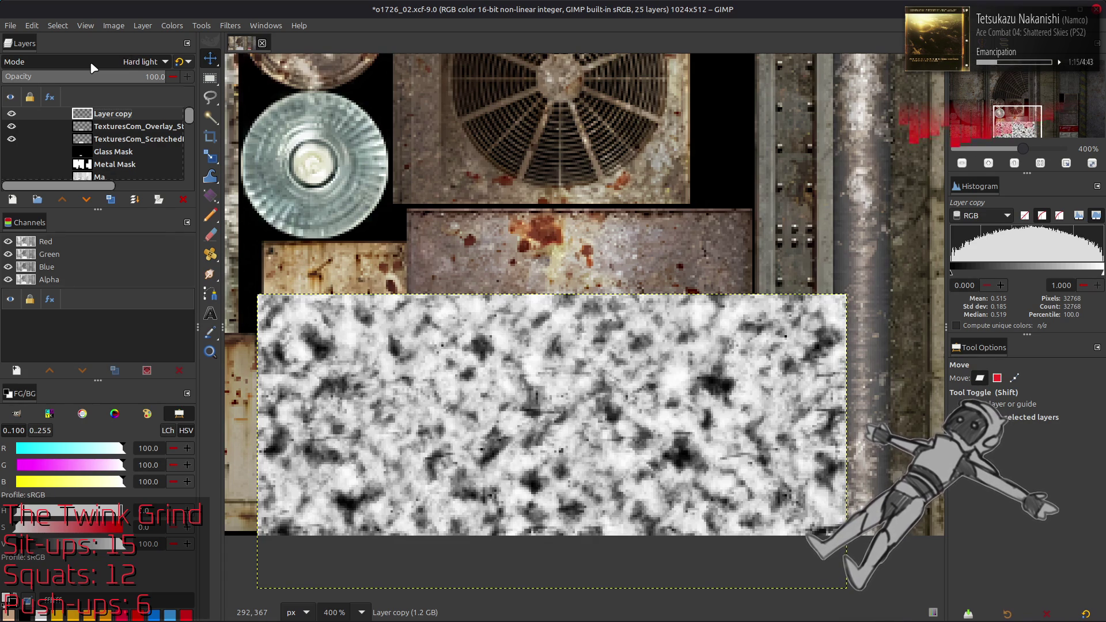
{"action": "scroll", "coordinate": [92, 68], "scroll_direction": "up", "scroll_amount": 1}
{"action": "scroll", "coordinate": [92, 68], "scroll_direction": "down", "scroll_amount": 2}
{"action": "scroll", "coordinate": [92, 67], "scroll_direction": "up", "scroll_amount": 2}
{"action": "scroll", "coordinate": [92, 67], "scroll_direction": "up", "scroll_amount": 1}
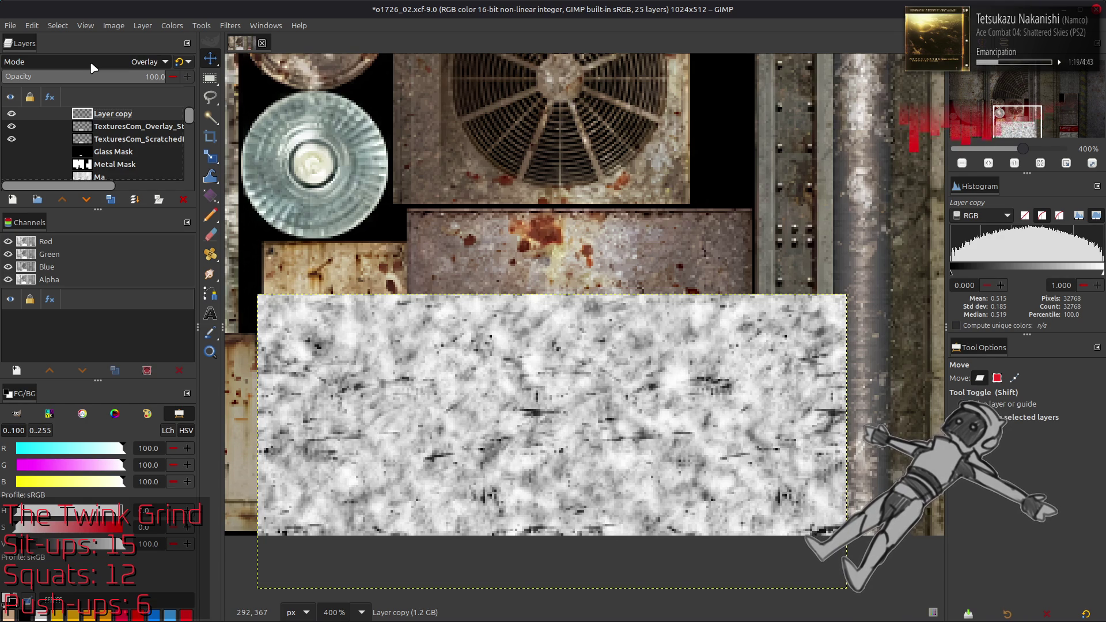
{"action": "scroll", "coordinate": [92, 67], "scroll_direction": "down", "scroll_amount": 1}
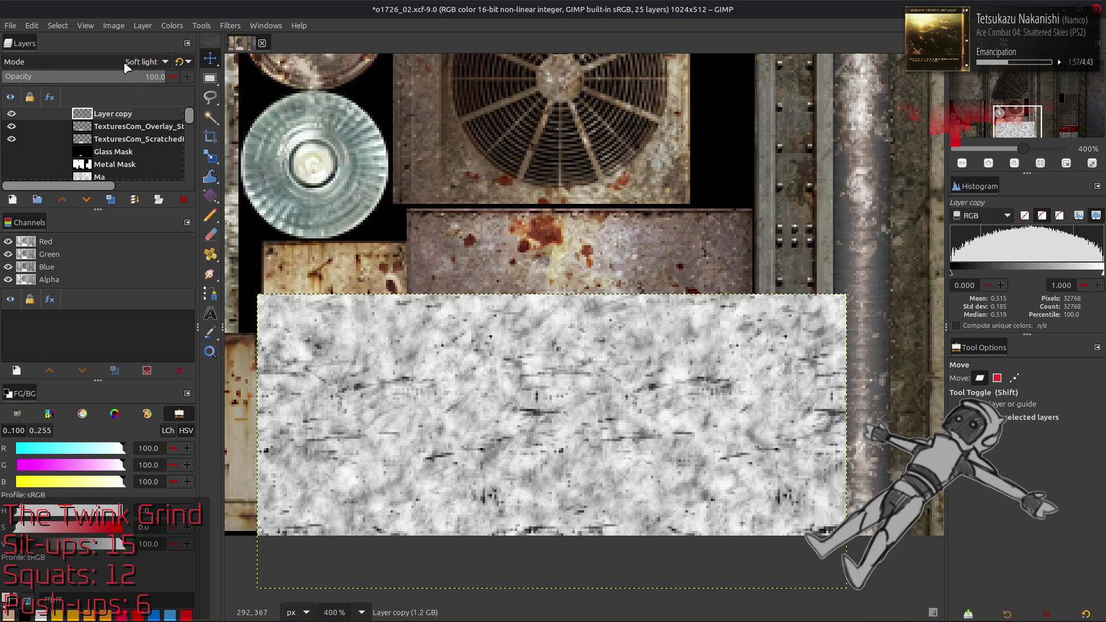
{"action": "left_click", "coordinate": [144, 62]}
{"action": "left_click", "coordinate": [81, 41]}
{"action": "type", "text": "25"}
{"action": "key", "text": "Return"}
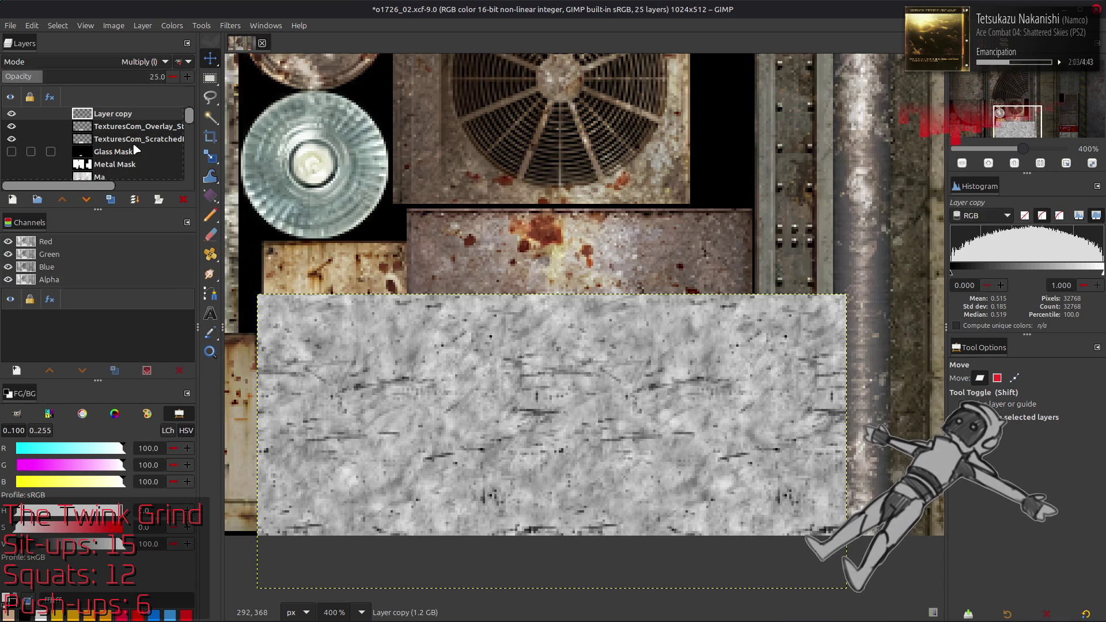
{"action": "right_click", "coordinate": [112, 115]}
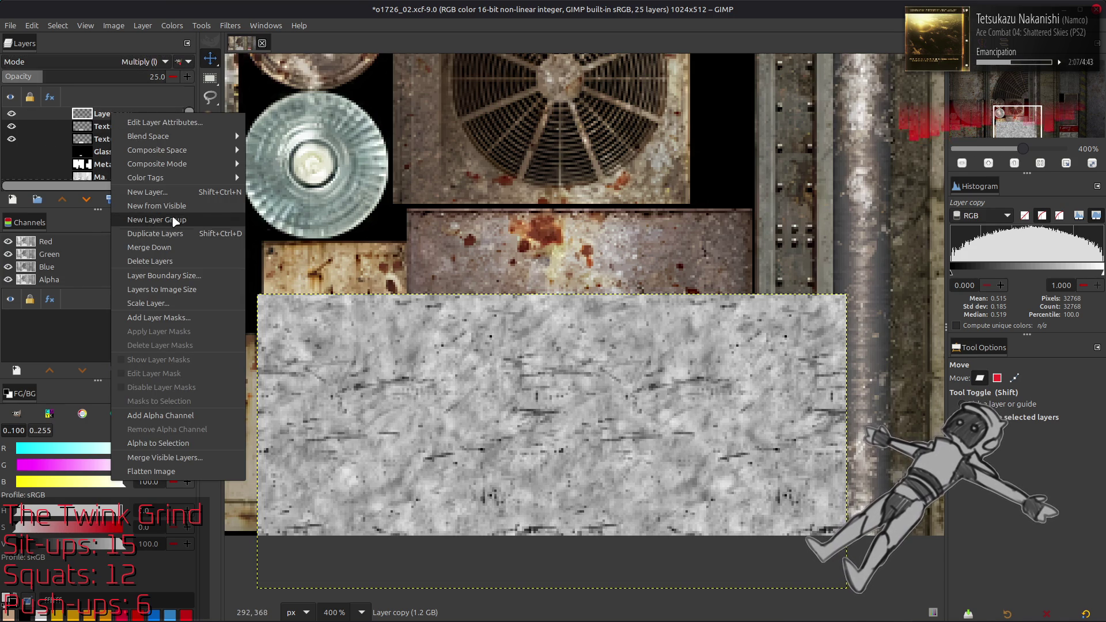
Create a New from Visible layer of the noise result and crop it to content
{"action": "left_click", "coordinate": [63, 142]}
{"action": "scroll", "coordinate": [63, 142], "scroll_direction": "down", "scroll_amount": 5}
{"action": "left_click", "coordinate": [12, 155]}
{"action": "scroll", "coordinate": [47, 153], "scroll_direction": "up", "scroll_amount": 5}
{"action": "right_click", "coordinate": [111, 114]}
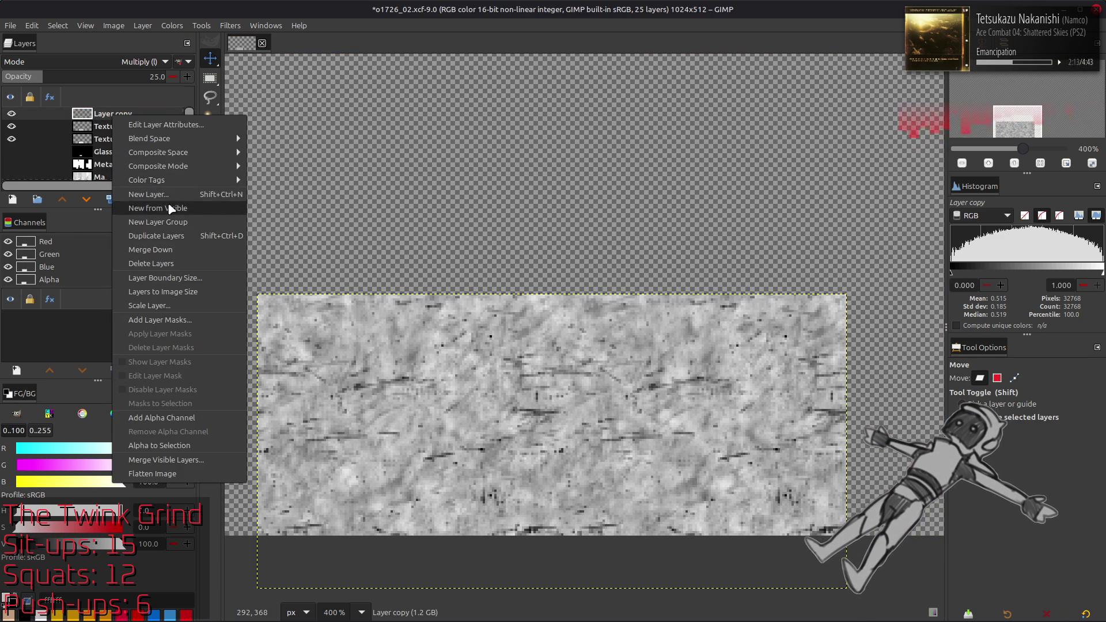
{"action": "left_click", "coordinate": [144, 203]}
{"action": "left_click", "coordinate": [142, 25]}
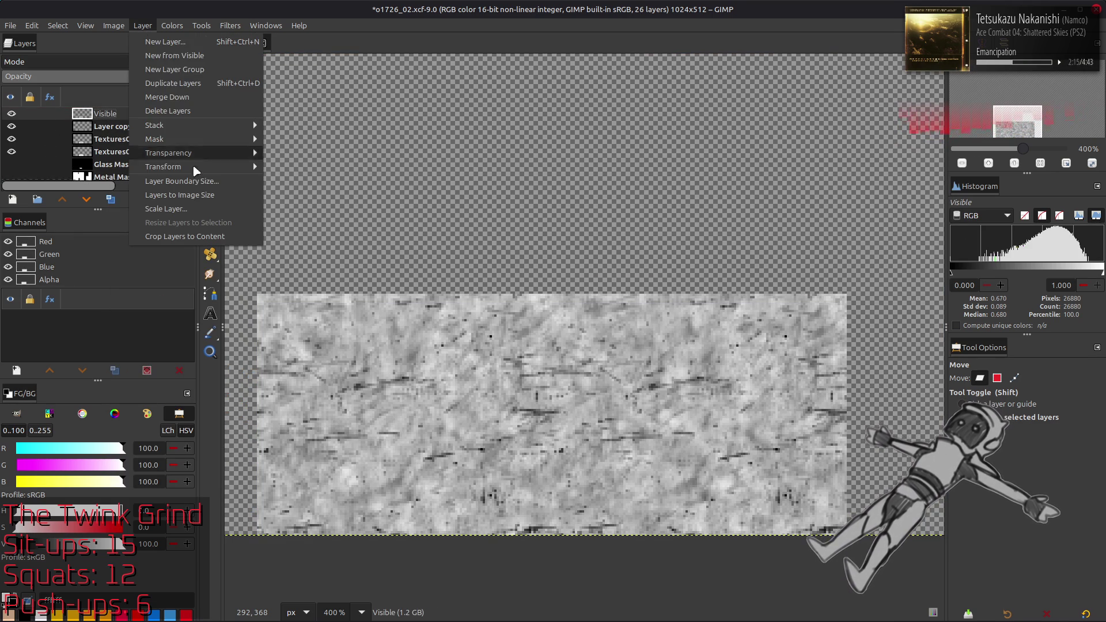
{"action": "left_click", "coordinate": [196, 233]}
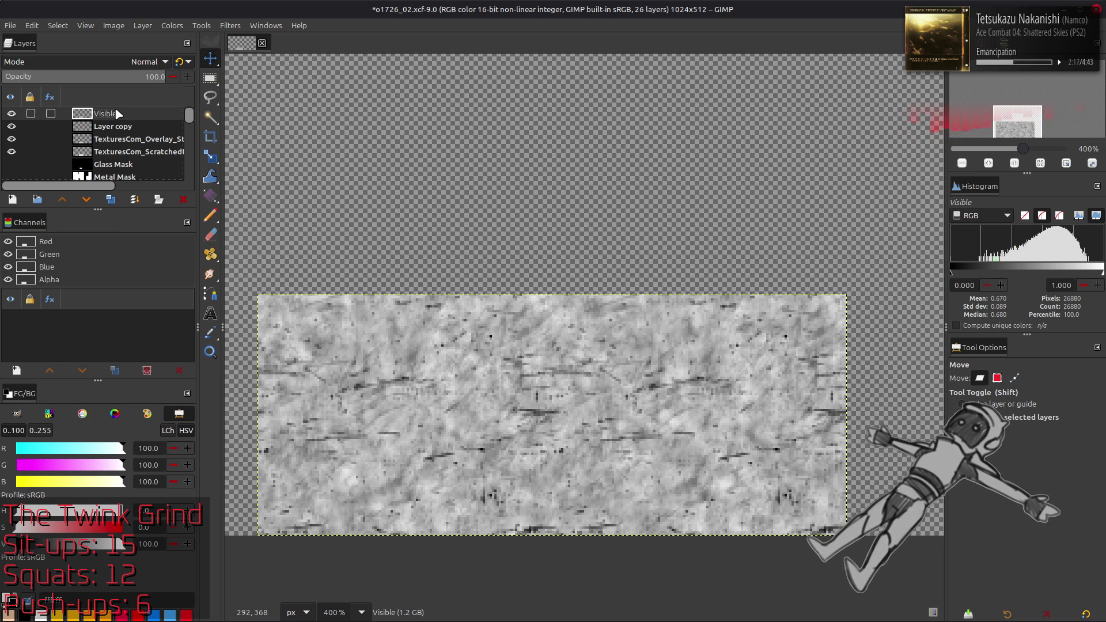
Hide the source layers and apply non-linear Stretch Contrast to the Visible layer
{"action": "left_click", "coordinate": [12, 151]}
{"action": "left_click", "coordinate": [12, 139]}
{"action": "left_click", "coordinate": [12, 126]}
{"action": "left_click", "coordinate": [172, 26]}
{"action": "mouse_move", "coordinate": [231, 223]}
{"action": "left_click", "coordinate": [296, 250]}
{"action": "left_click", "coordinate": [58, 325]}
{"action": "left_click", "coordinate": [188, 378]}
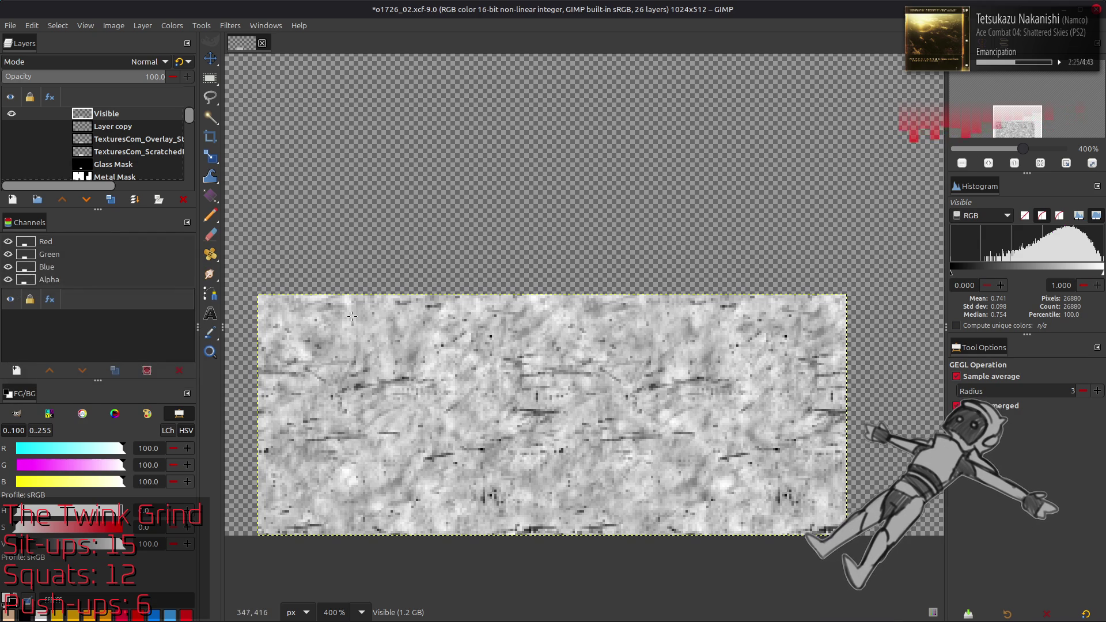
Darken the Visible layer with Levels, setting the low input to 20
{"action": "left_click", "coordinate": [178, 26]}
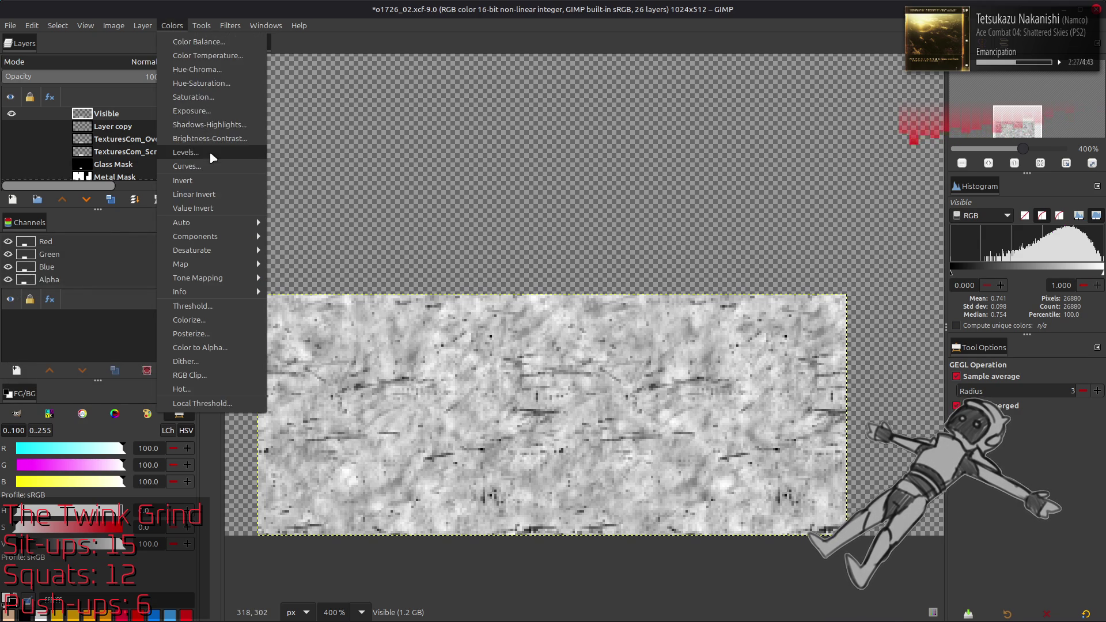
{"action": "left_click", "coordinate": [217, 154]}
{"action": "double_click", "coordinate": [449, 342]}
{"action": "type", "text": "20"}
{"action": "left_click", "coordinate": [679, 487]}
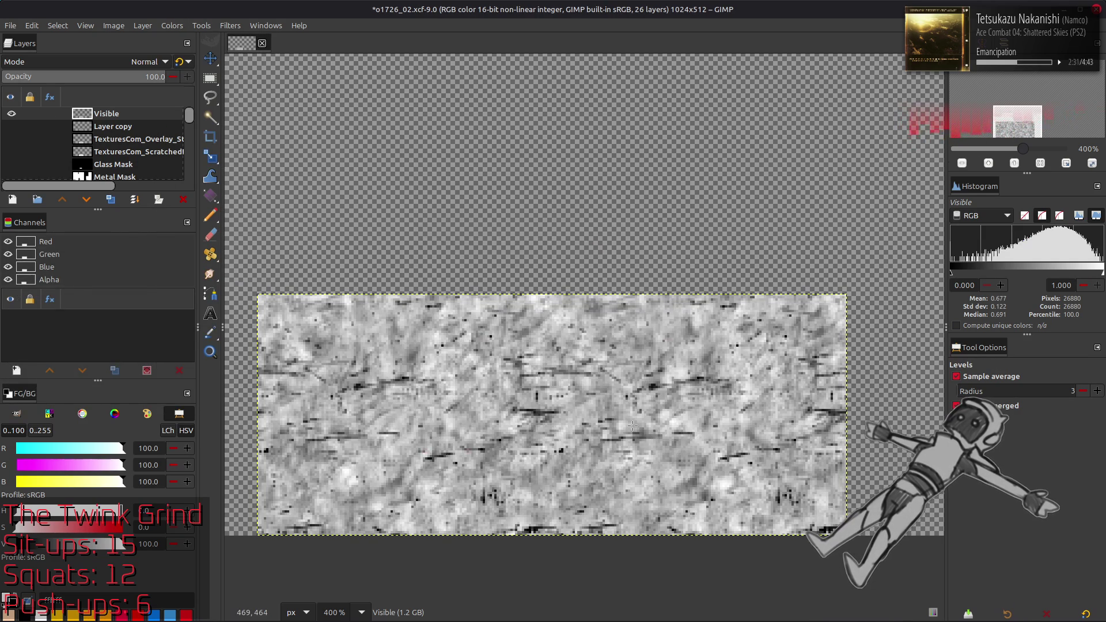
Duplicate the Visible layer and try Multiply and Soft light blend modes on the copy
{"action": "key", "text": "m"}
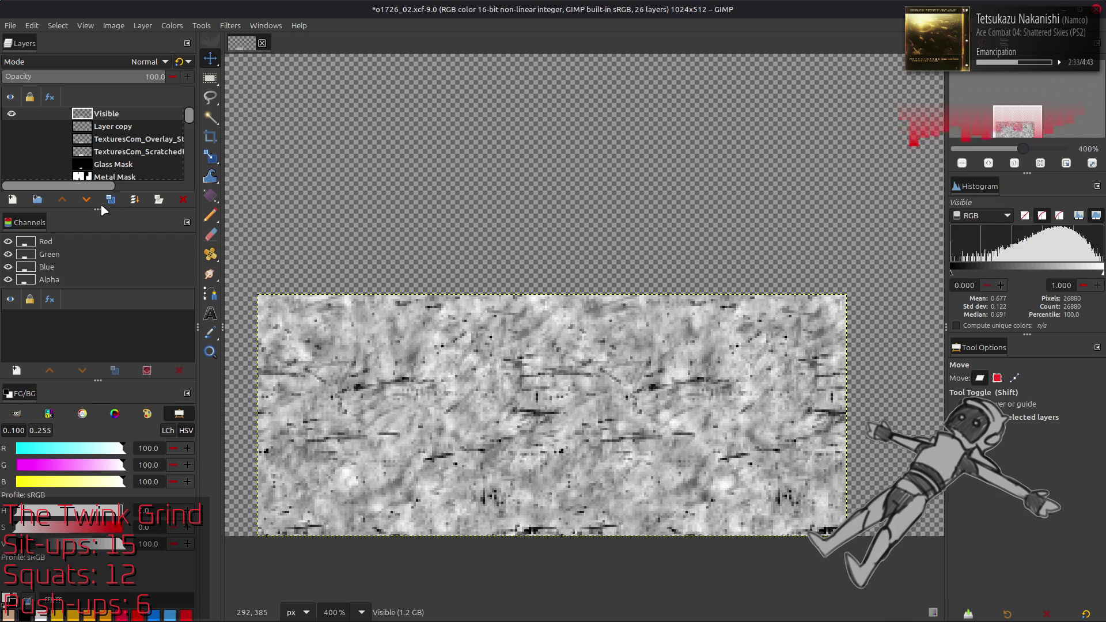
{"action": "left_click", "coordinate": [110, 200]}
{"action": "left_click", "coordinate": [118, 64]}
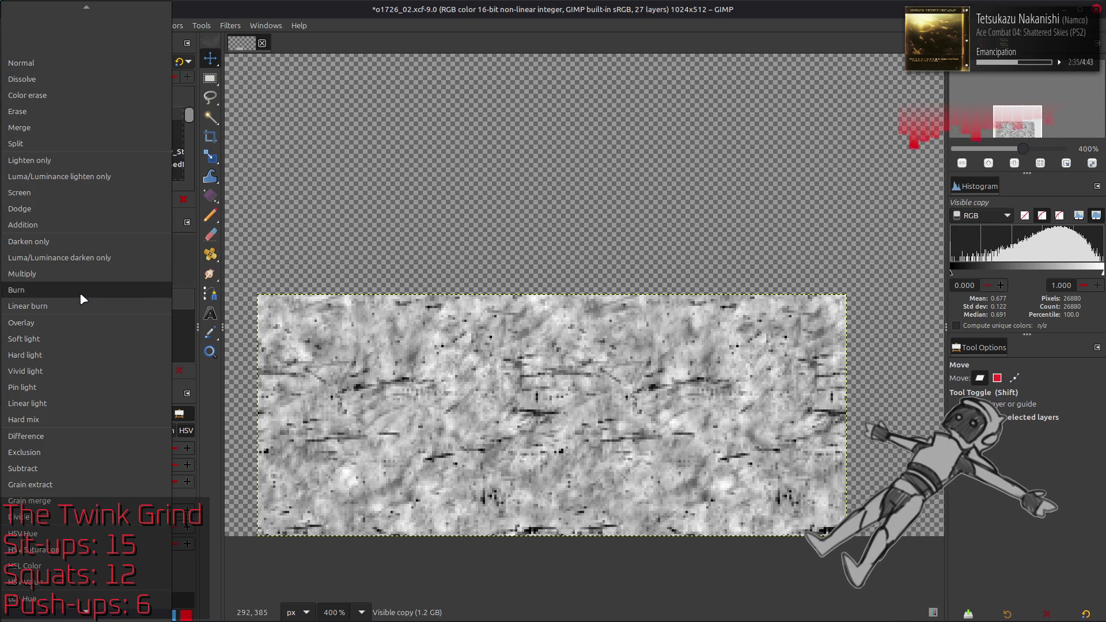
{"action": "left_click", "coordinate": [81, 277]}
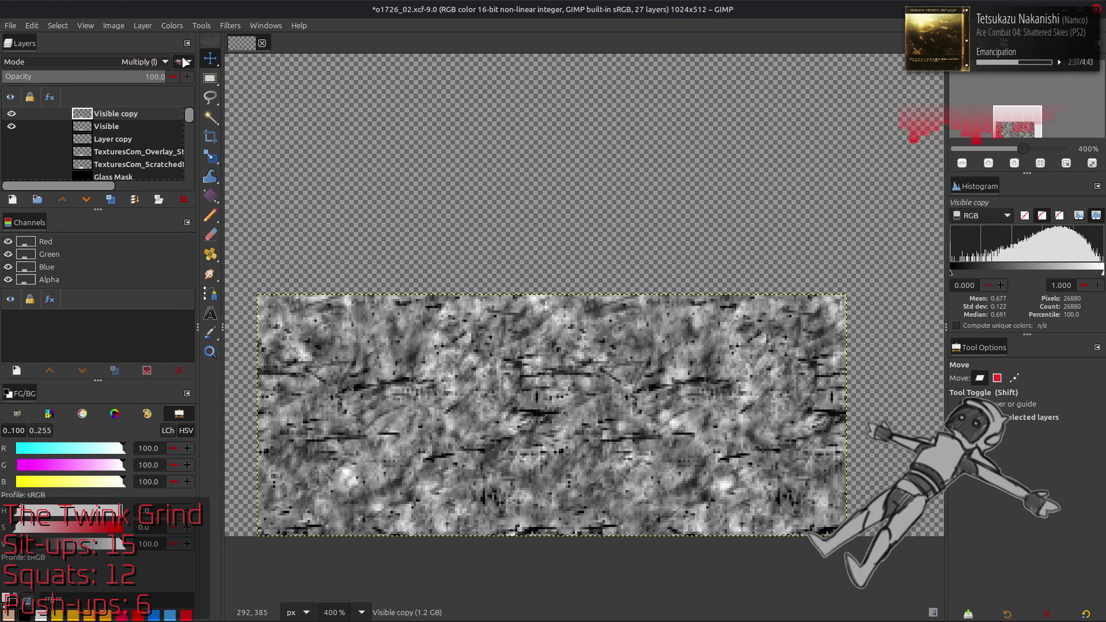
{"action": "left_click", "coordinate": [143, 60]}
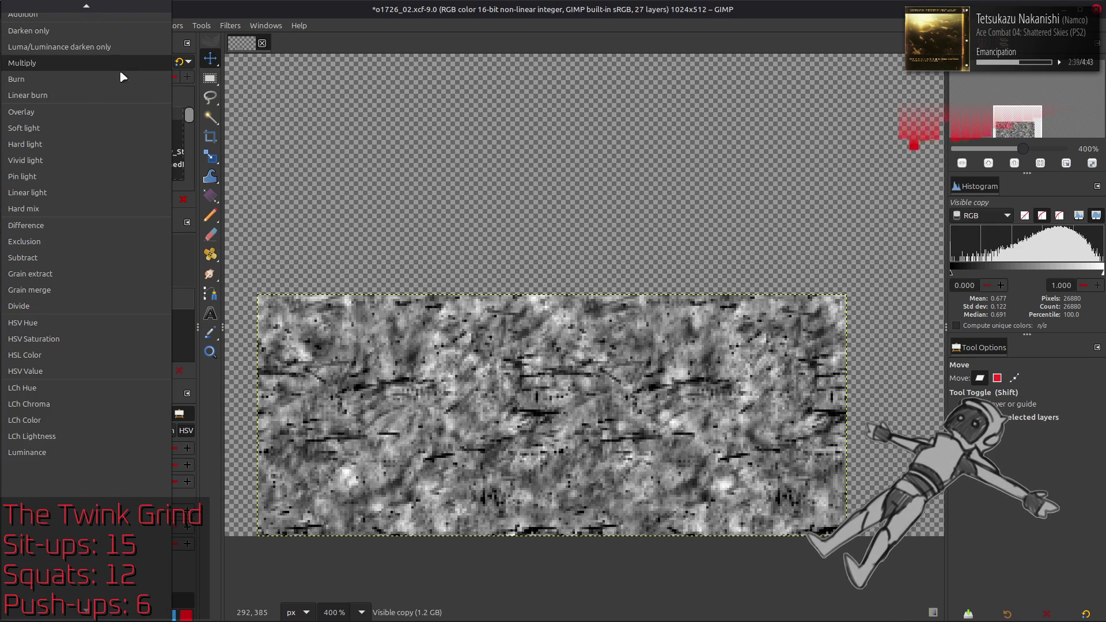
{"action": "left_click", "coordinate": [101, 131]}
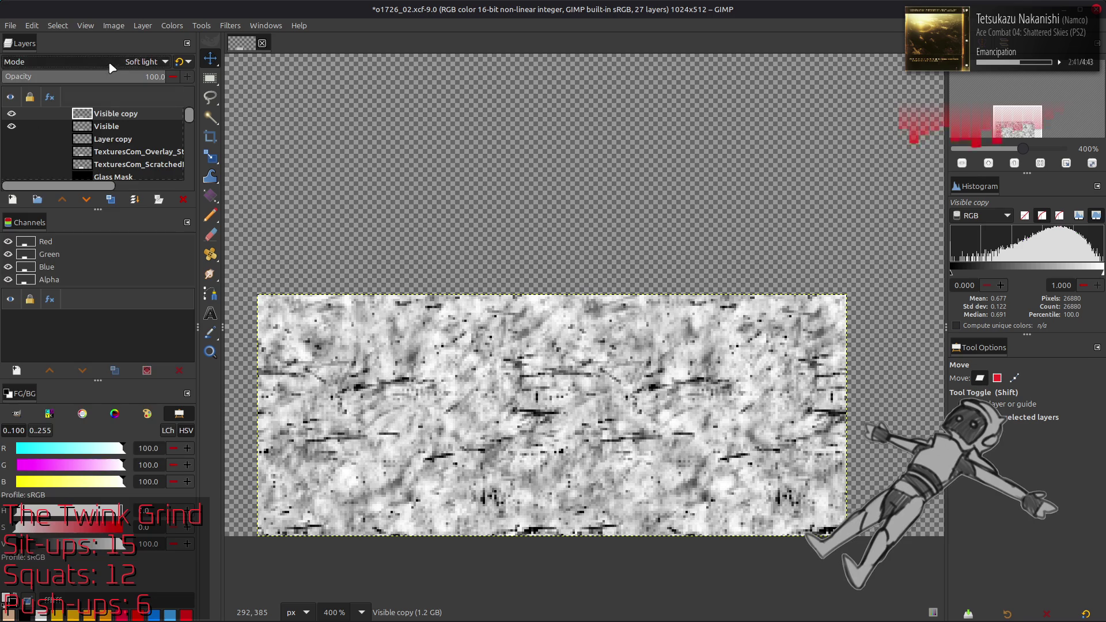
{"action": "left_click", "coordinate": [109, 61]}
{"action": "left_click", "coordinate": [109, 75]}
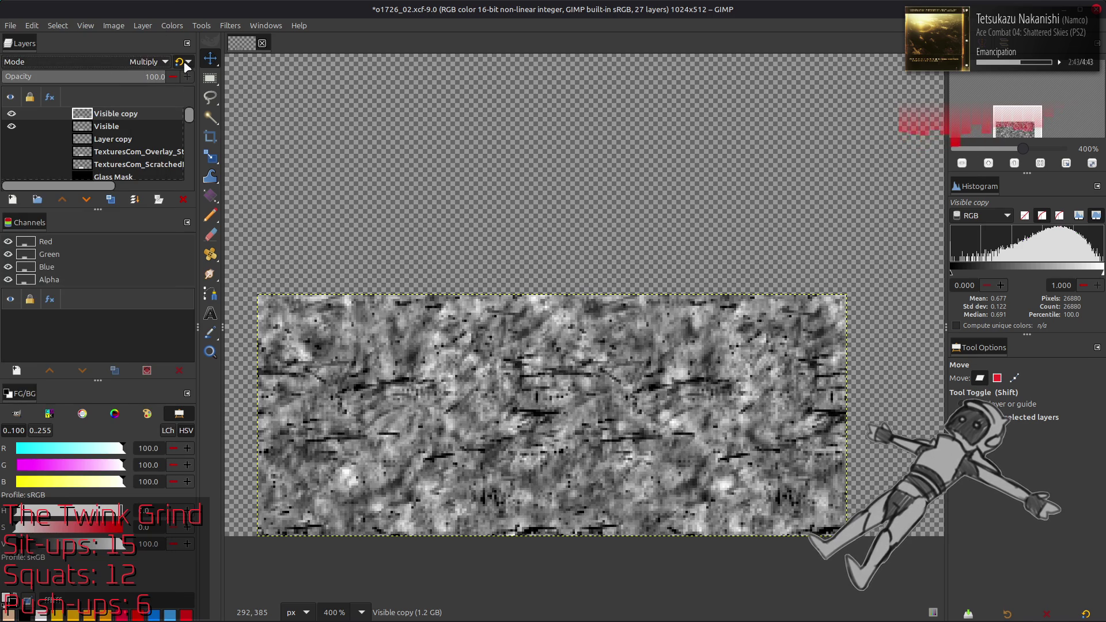
Try Screen mode on a second Visible copy, then remove both trial copies
{"action": "left_click", "coordinate": [122, 126]}
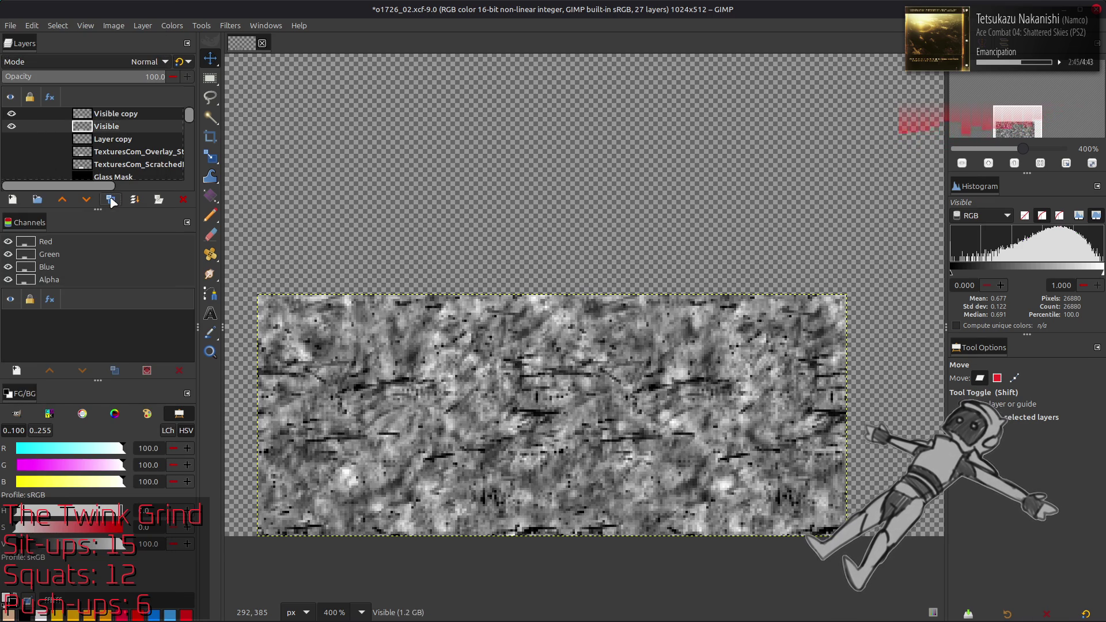
{"action": "left_click", "coordinate": [112, 198]}
{"action": "left_click", "coordinate": [111, 198]}
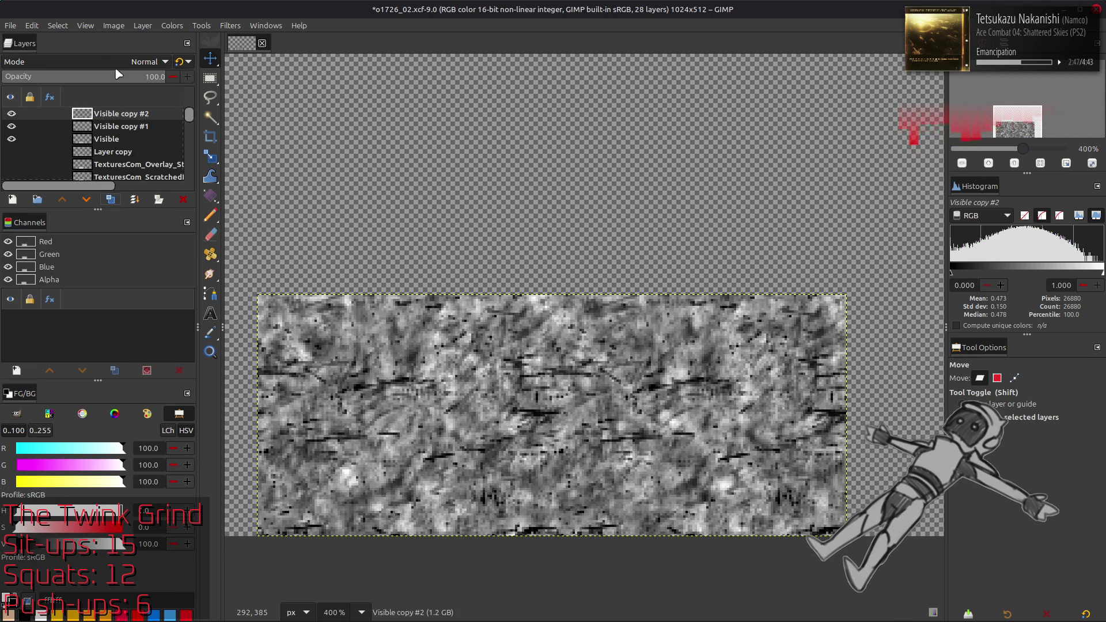
{"action": "left_click", "coordinate": [115, 62]}
{"action": "left_click", "coordinate": [75, 192]}
{"action": "key", "text": "ctrl+z"}
{"action": "key", "text": "ctrl+z"}
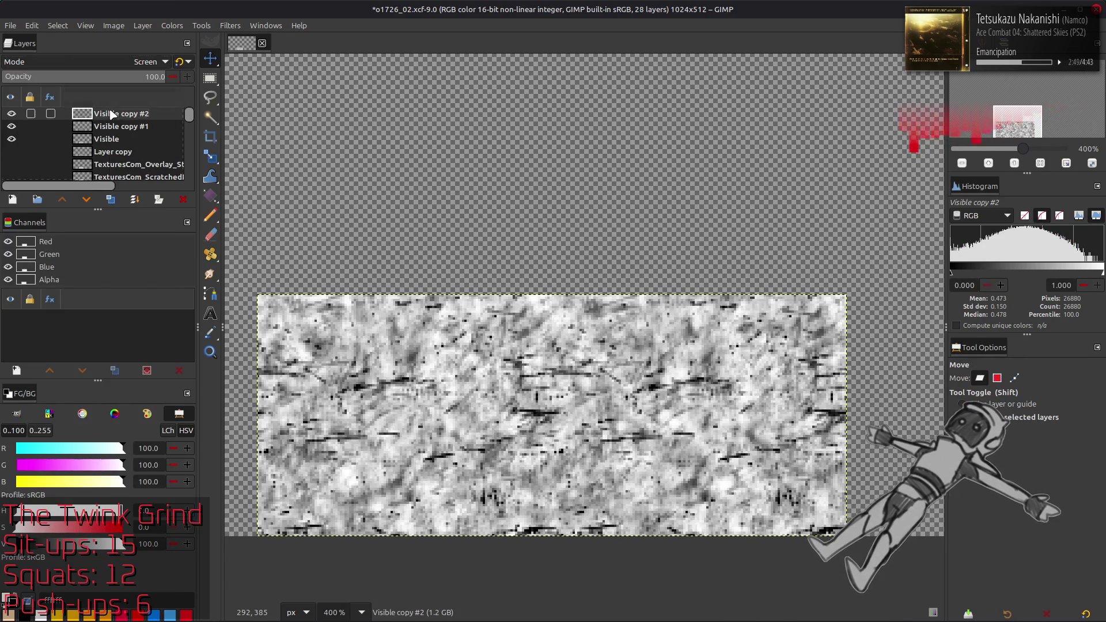
{"action": "left_click", "coordinate": [11, 113]}
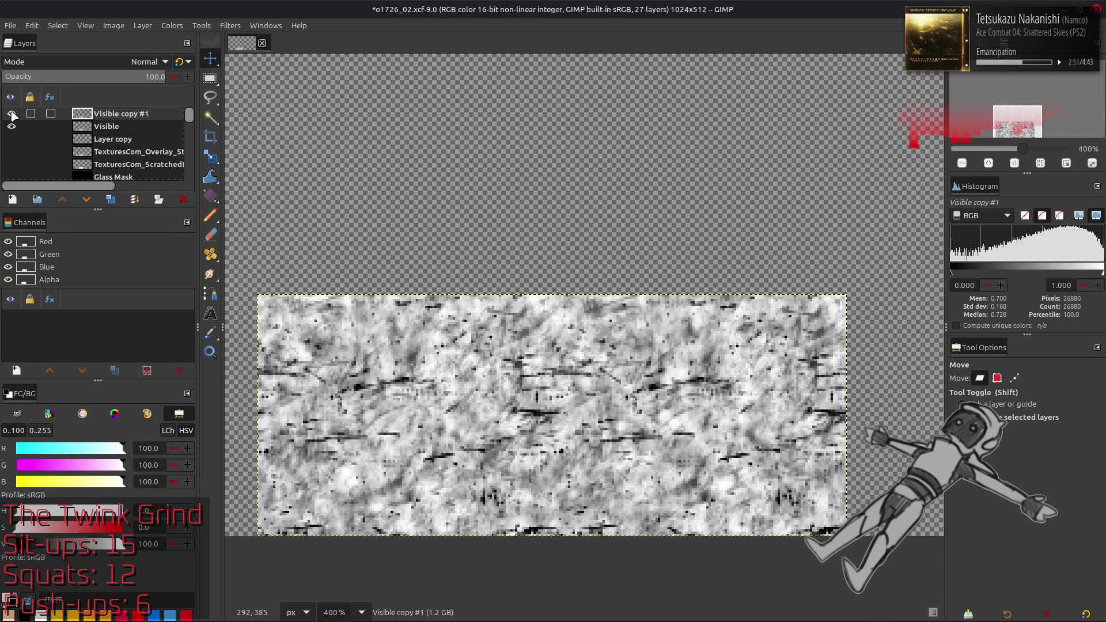
{"action": "key", "text": "ctrl+z"}
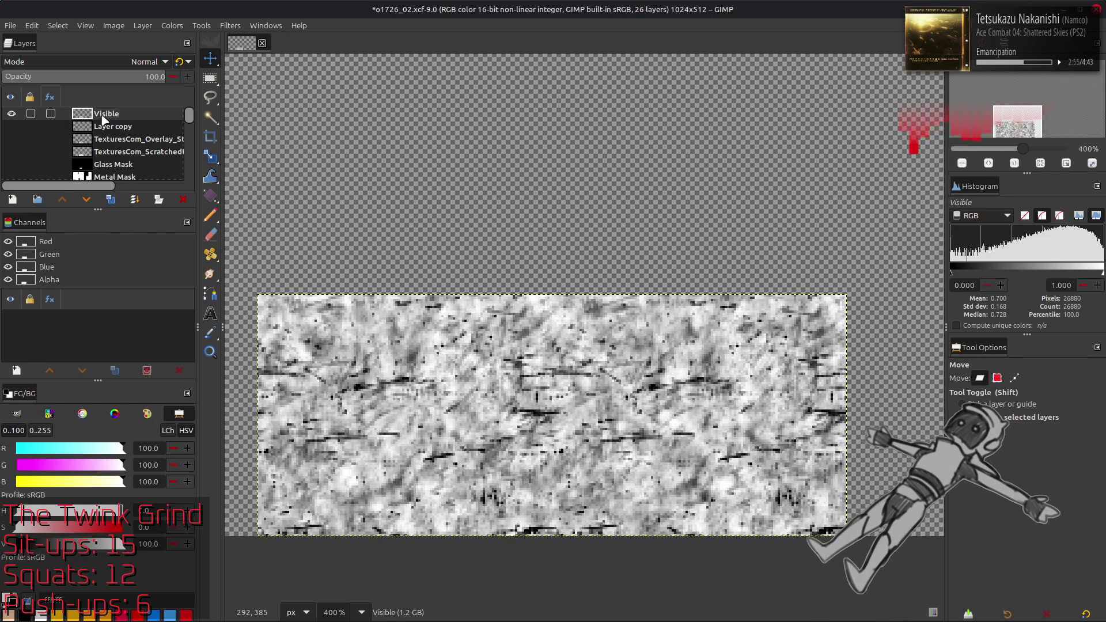
Move Visible above Spec Metal and Spec and rename it Spec Glass
{"action": "mouse_move", "coordinate": [104, 118]}
{"action": "left_mouse_down"}
{"action": "mouse_move", "coordinate": [106, 175]}
{"action": "mouse_move", "coordinate": [136, 112]}
{"action": "mouse_move", "coordinate": [125, 128]}
{"action": "left_mouse_up"}
{"action": "double_click", "coordinate": [134, 127]}
{"action": "type", "text": "Spec Glass"}
{"action": "key", "text": "Return"}
{"action": "scroll", "coordinate": [113, 114], "scroll_direction": "up", "scroll_amount": 5}
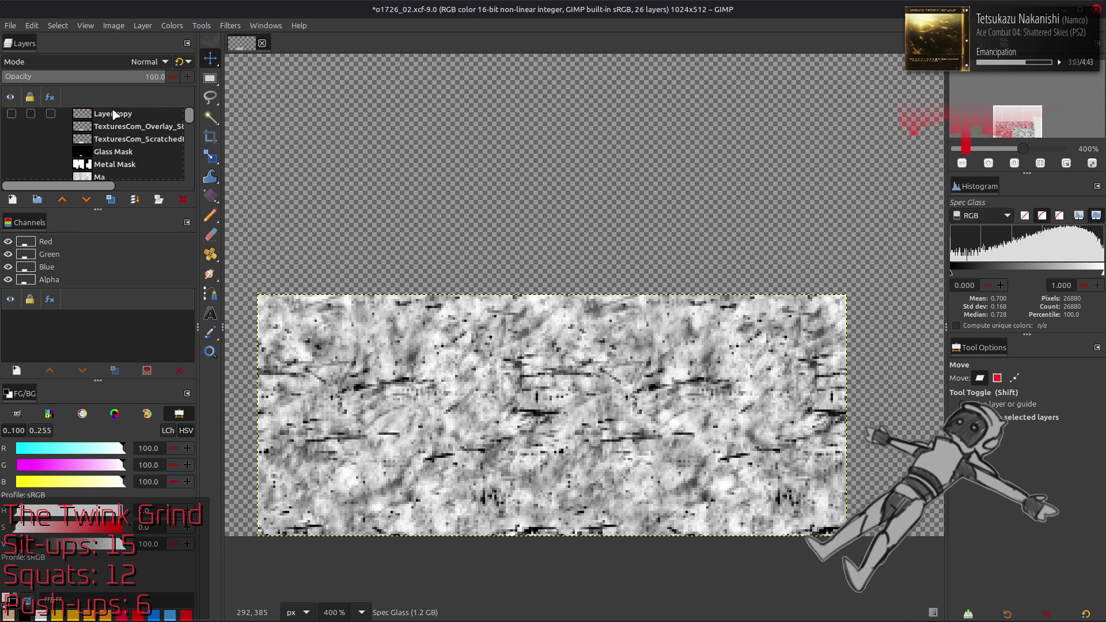
{"action": "left_click", "coordinate": [62, 151]}
Load the Glass Mask's white panes as a selection, then hide Glass Mask again
{"action": "left_click", "coordinate": [11, 152]}
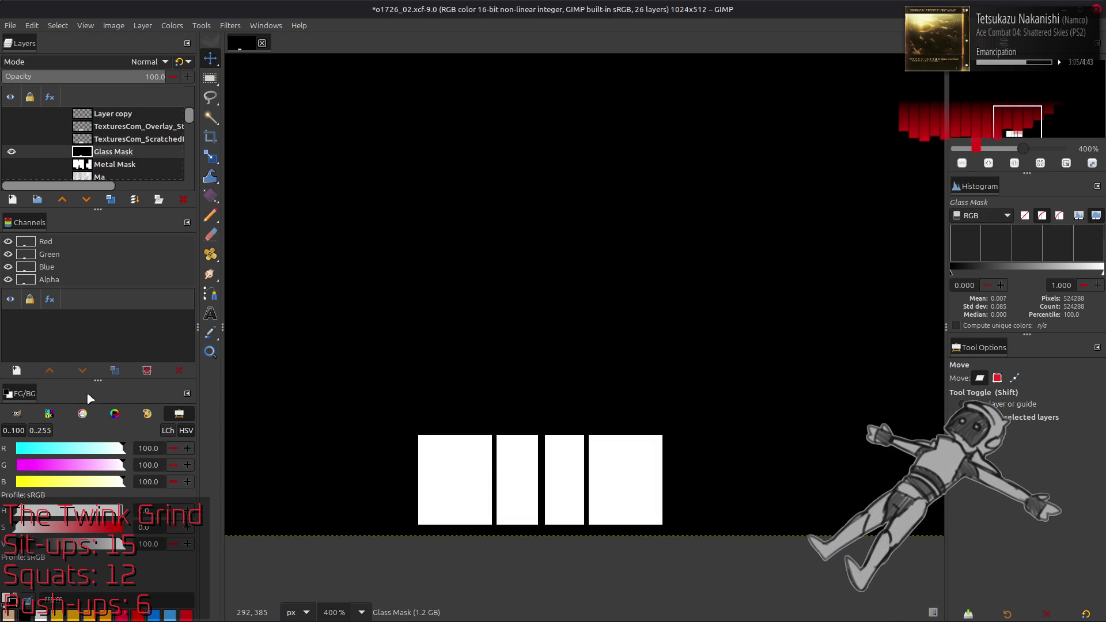
{"action": "right_click", "coordinate": [33, 259]}
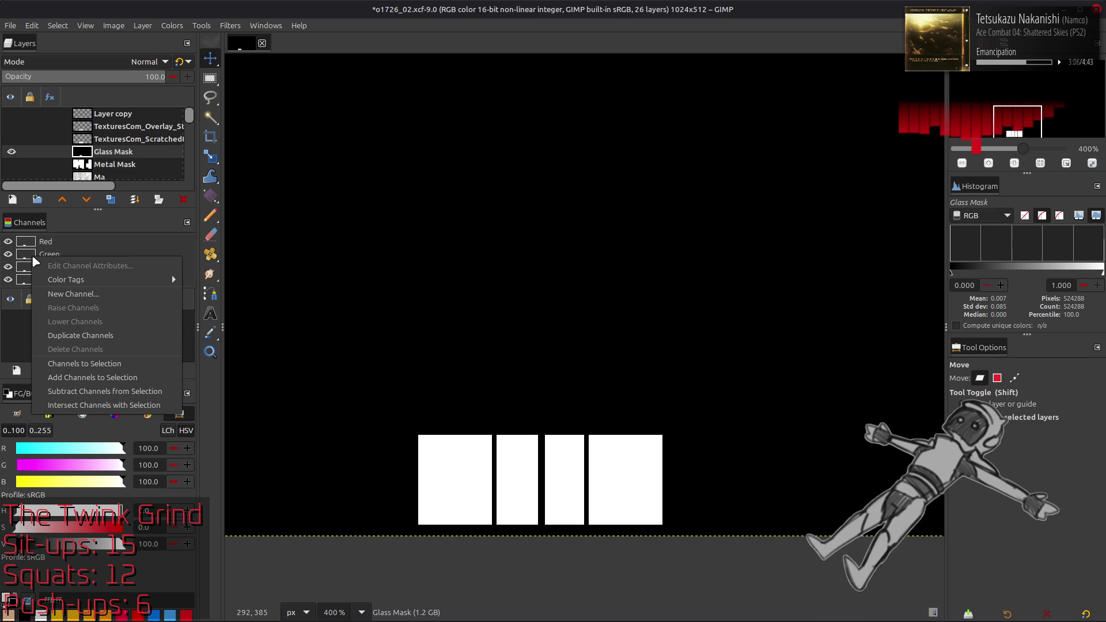
{"action": "left_click", "coordinate": [95, 363]}
{"action": "left_click", "coordinate": [13, 151]}
{"action": "scroll", "coordinate": [17, 161], "scroll_direction": "down", "scroll_amount": 5}
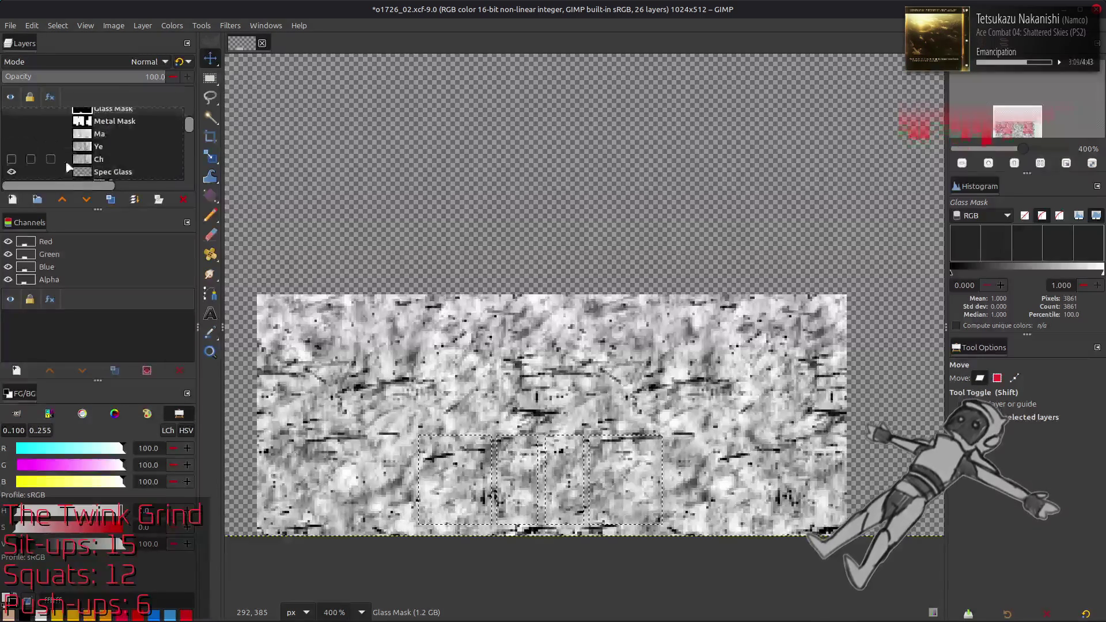
Show Spec and Spec Metal, mask Spec Glass from the selection, and clear the selection
{"action": "left_click", "coordinate": [12, 167]}
{"action": "left_click", "coordinate": [11, 155]}
{"action": "right_click", "coordinate": [87, 142]}
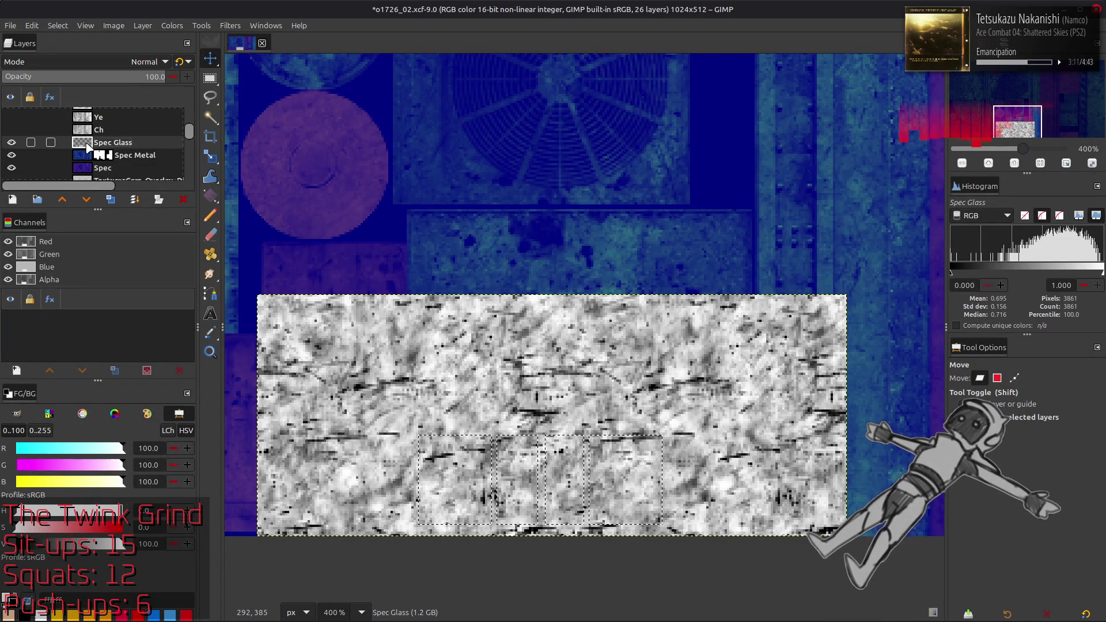
{"action": "left_click", "coordinate": [156, 357]}
{"action": "left_click", "coordinate": [607, 425]}
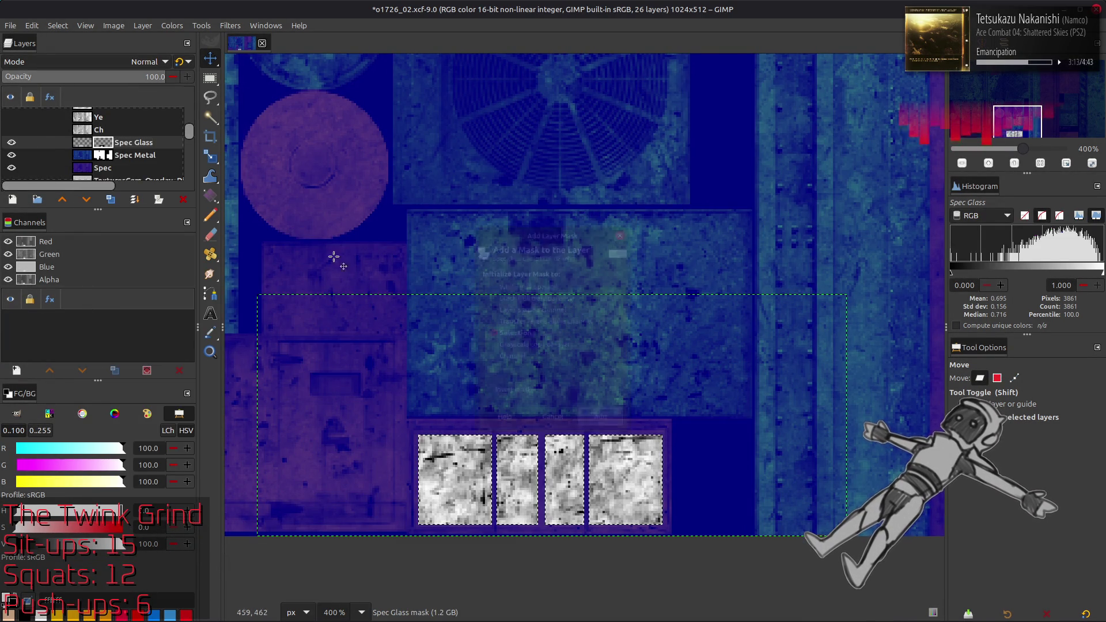
{"action": "left_click", "coordinate": [57, 25]}
{"action": "left_click", "coordinate": [64, 50]}
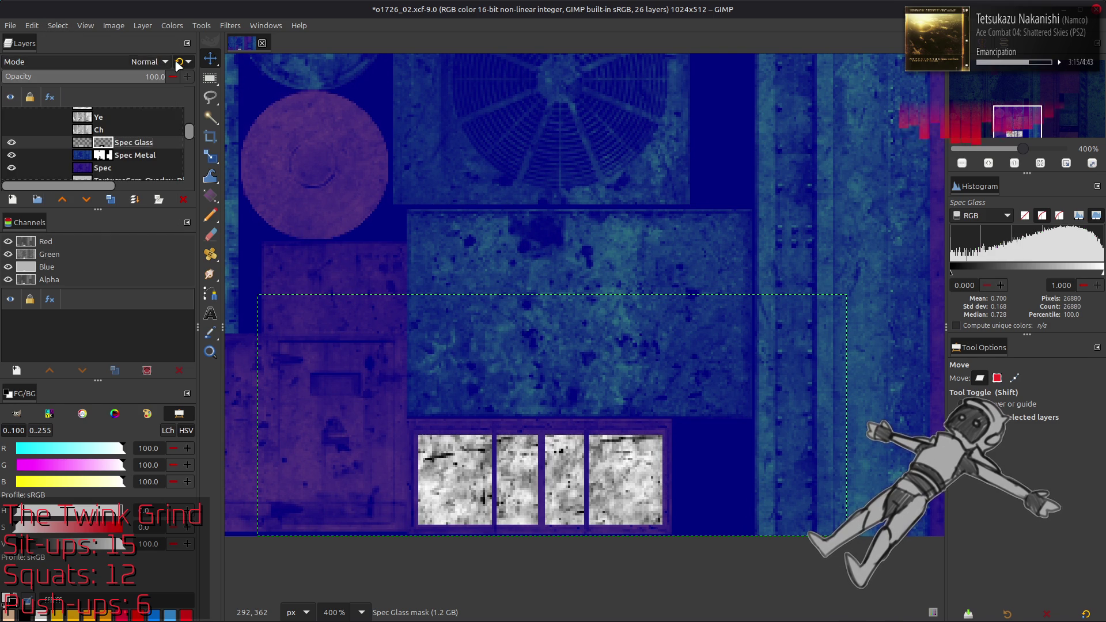
{"action": "left_click", "coordinate": [81, 141]}
{"action": "left_click", "coordinate": [182, 25]}
In Levels on Spec Glass, set red output minimum 10 and green output 15.2–24.8
{"action": "left_click", "coordinate": [184, 153]}
{"action": "scroll", "coordinate": [474, 227], "scroll_direction": "down", "scroll_amount": 1}
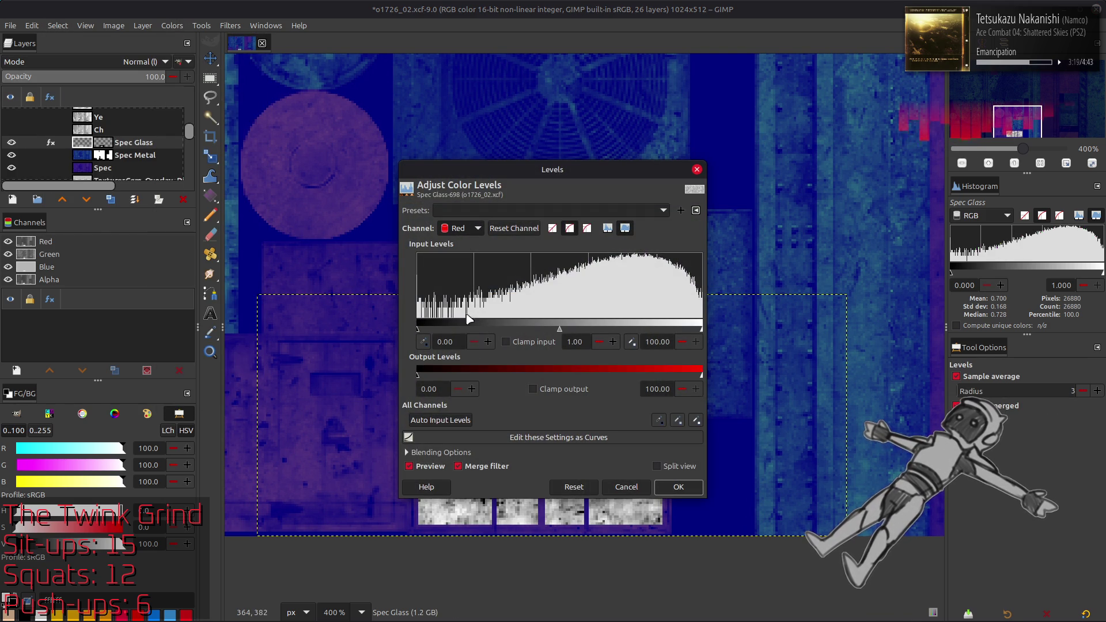
{"action": "left_click", "coordinate": [429, 389]}
{"action": "type", "text": "10"}
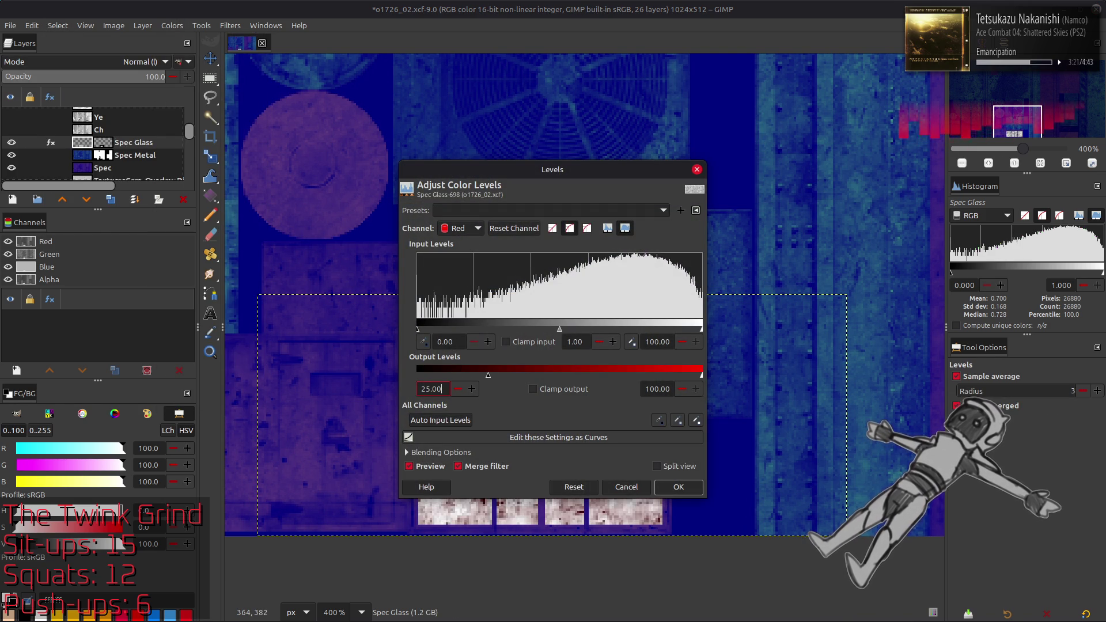
{"action": "key", "text": "Return"}
{"action": "scroll", "coordinate": [464, 230], "scroll_direction": "down", "scroll_amount": 1}
{"action": "triple_click", "coordinate": [441, 390]}
{"action": "type", "text": "15.2"}
{"action": "key", "text": "Return"}
{"action": "triple_click", "coordinate": [660, 389]}
{"action": "type", "text": "24.8"}
{"action": "key", "text": "Return"}
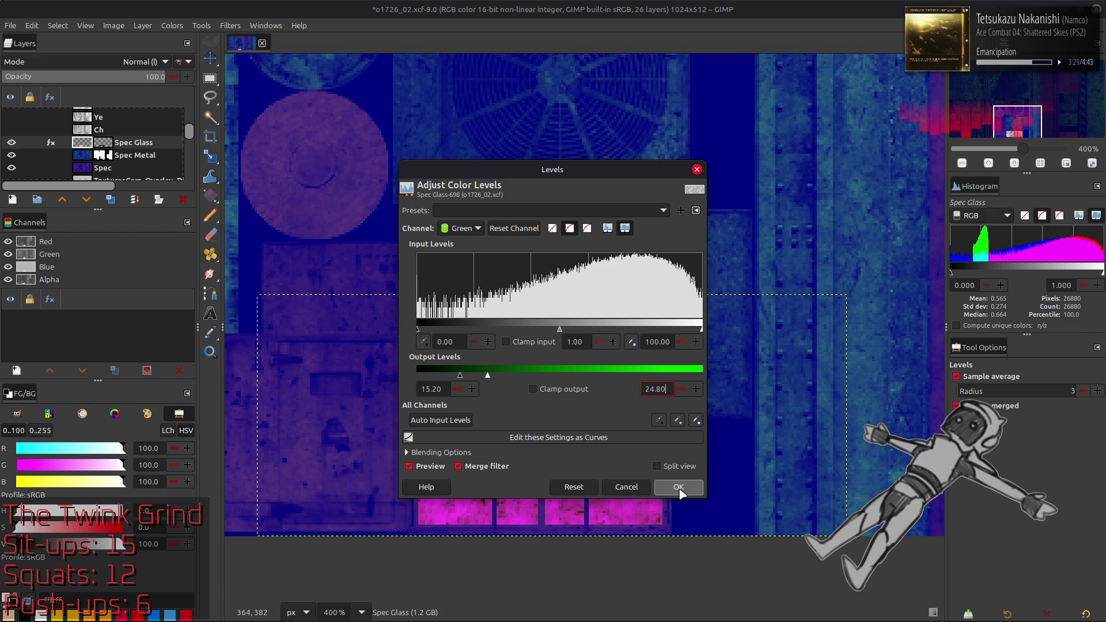
Set the blue output range to 50–50 and apply the Levels adjustment
{"action": "scroll", "coordinate": [461, 228], "scroll_direction": "down", "scroll_amount": 1}
{"action": "triple_click", "coordinate": [434, 391]}
{"action": "type", "text": "50"}
{"action": "key", "text": "Return"}
{"action": "triple_click", "coordinate": [663, 389]}
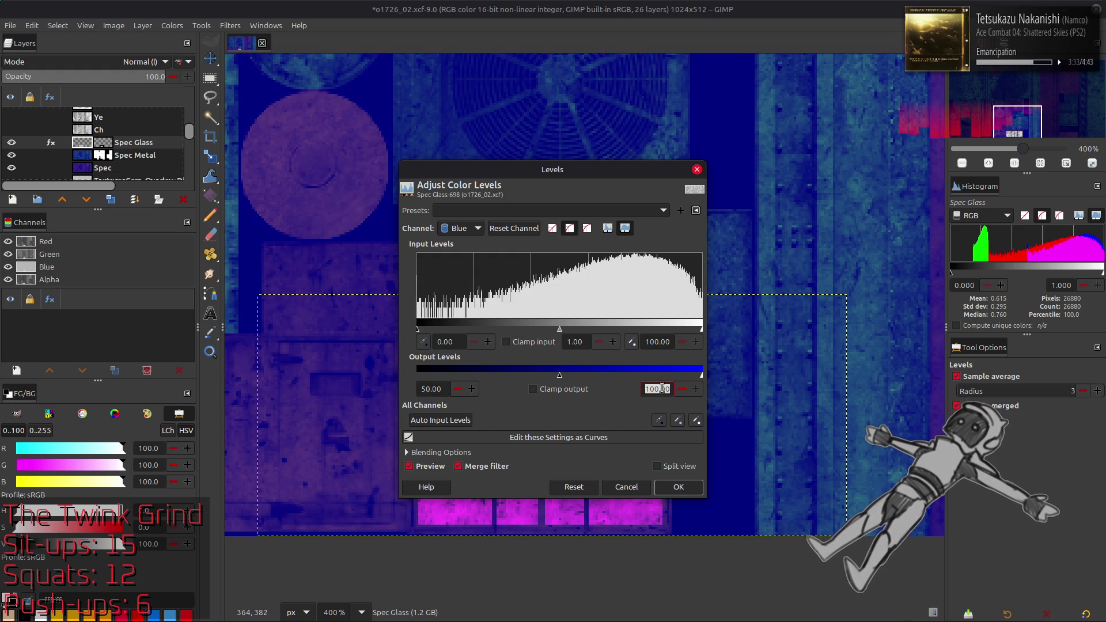
{"action": "type", "text": "50"}
{"action": "key", "text": "Return"}
{"action": "left_click", "coordinate": [679, 487]}
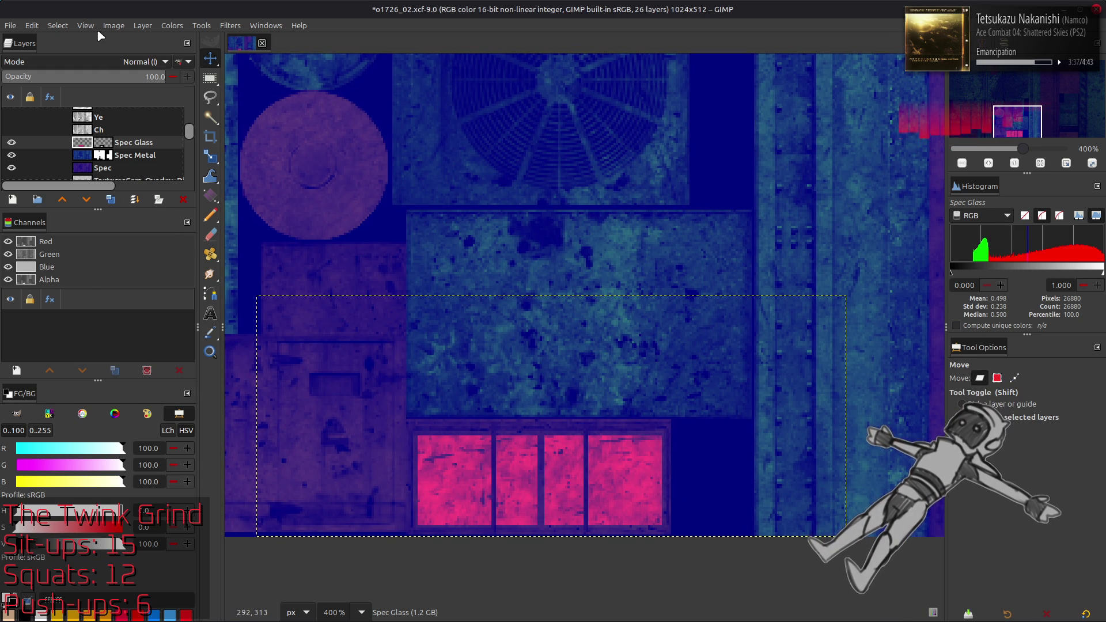
Create a new layer from the visible combined result
{"action": "left_click", "coordinate": [61, 28]}
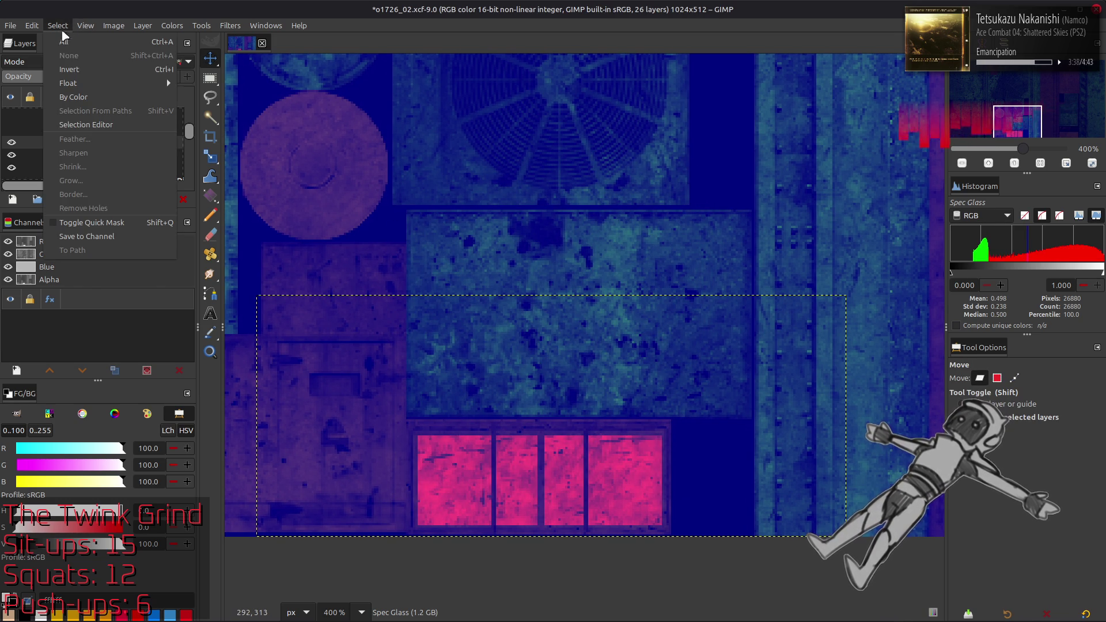
{"action": "left_click", "coordinate": [390, 167]}
{"action": "scroll", "coordinate": [392, 226], "scroll_direction": "down", "scroll_amount": 2, "text": "ctrl"}
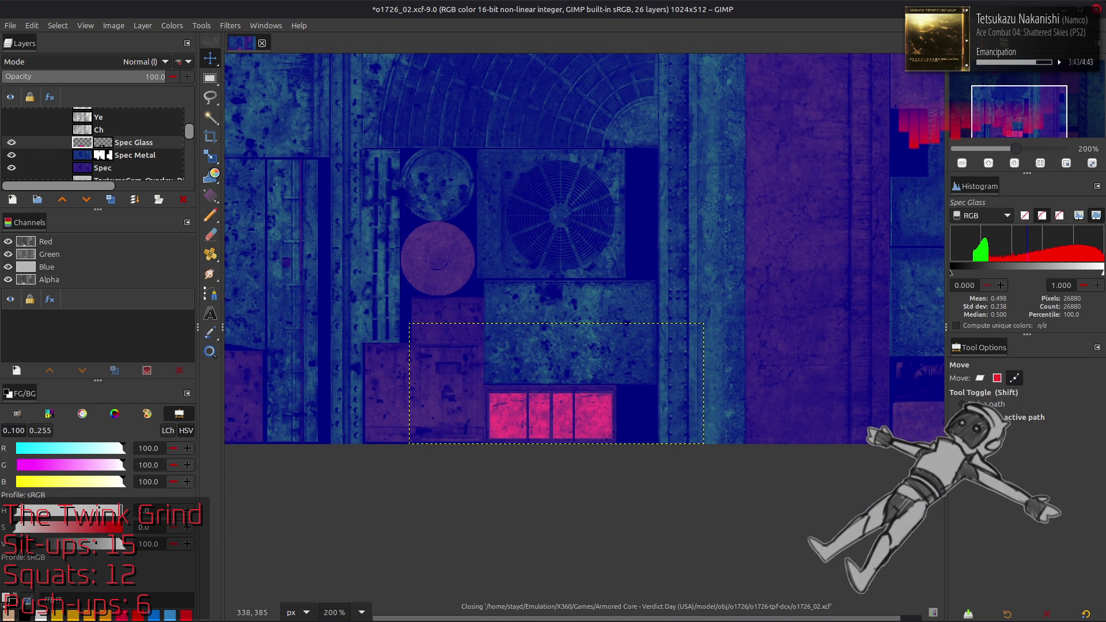
{"action": "right_click", "coordinate": [116, 145]}
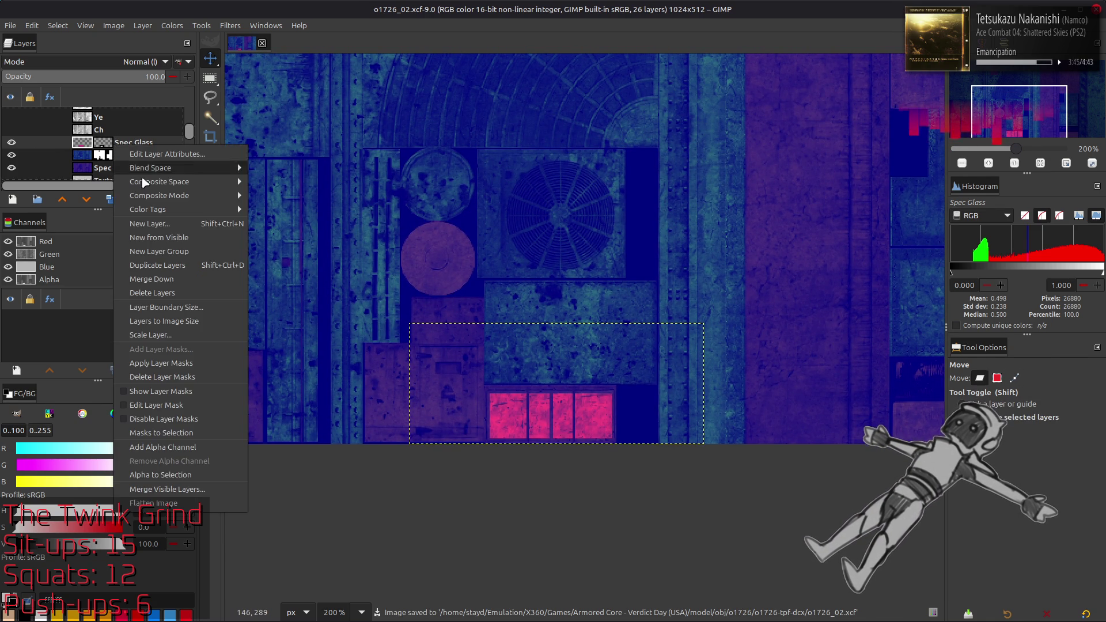
{"action": "left_click", "coordinate": [176, 238]}
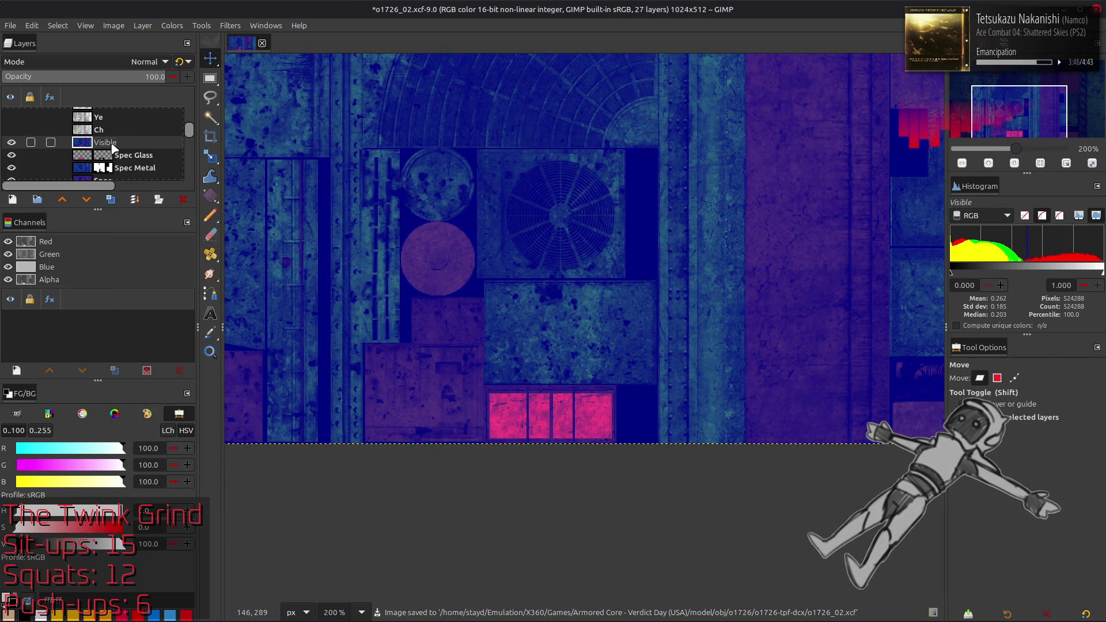
Export the image as o1726_02_s.dds
{"action": "left_click", "coordinate": [14, 27]}
{"action": "left_click", "coordinate": [99, 203]}
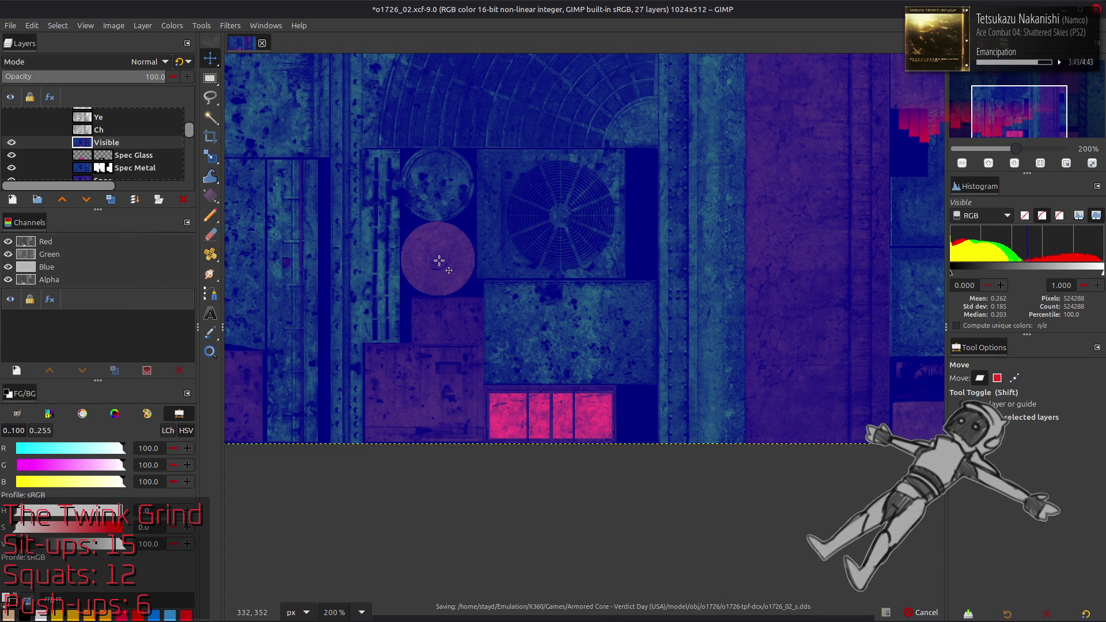
{"action": "key", "text": "alt+Tab"}
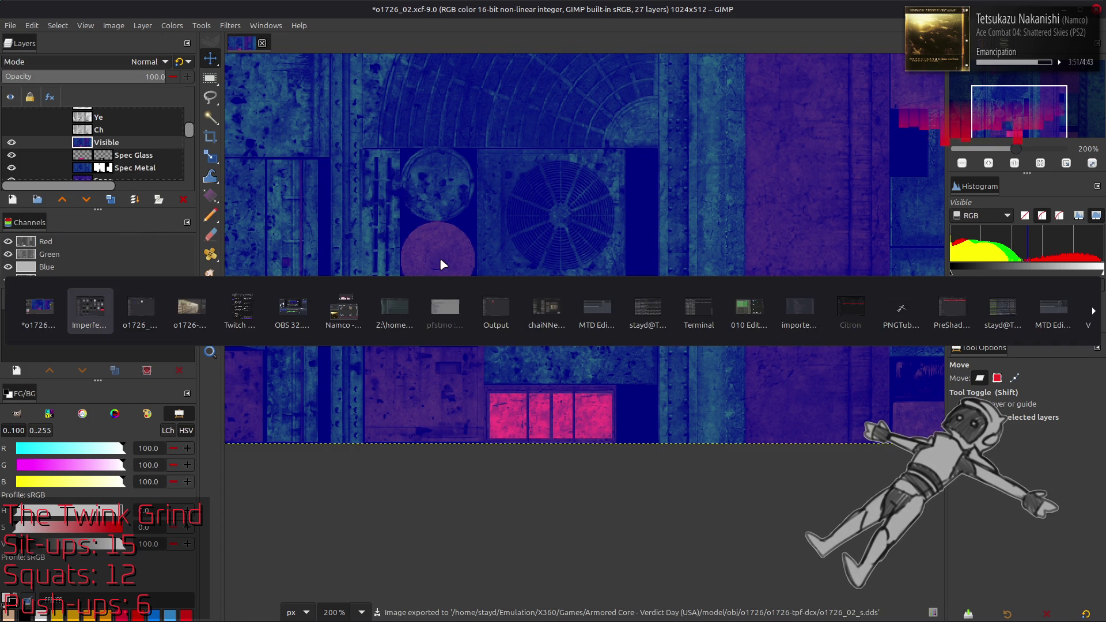
Paste o1726_02_s.dds into the o1726_02_s-tpf-dcx folder, replacing the old file
{"action": "key", "text": "alt+Tab"}
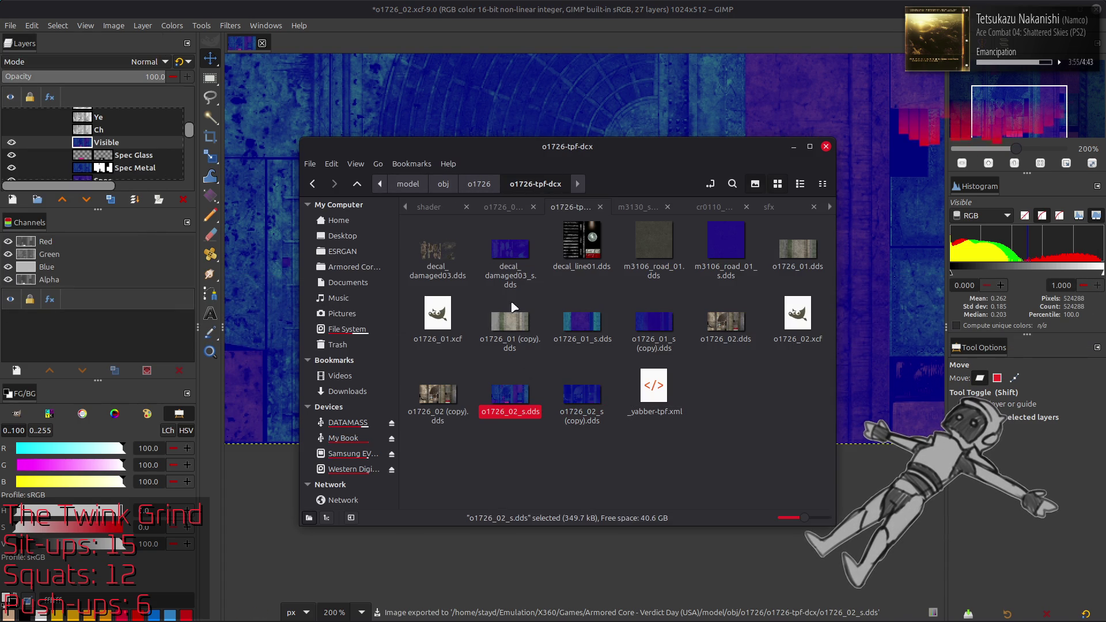
{"action": "key", "text": "ctrl+Page_Up"}
{"action": "key", "text": "ctrl+v"}
{"action": "left_click", "coordinate": [671, 485]}
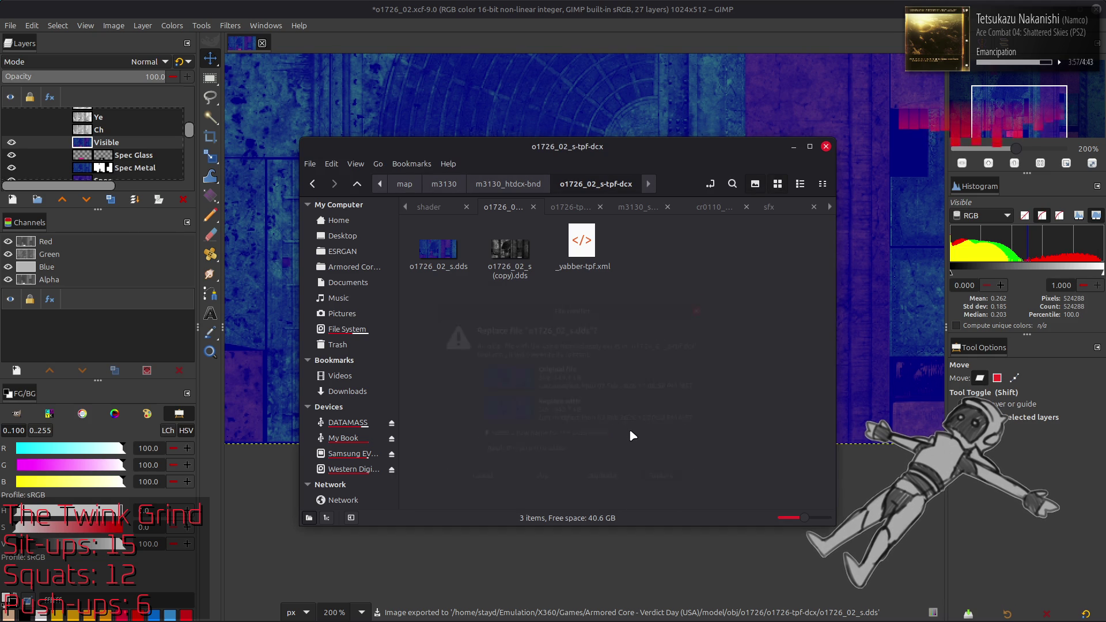
{"action": "key", "text": "alt+Tab"}
{"action": "key", "text": "alt+Tab"}
{"action": "key", "text": "alt+Tab"}
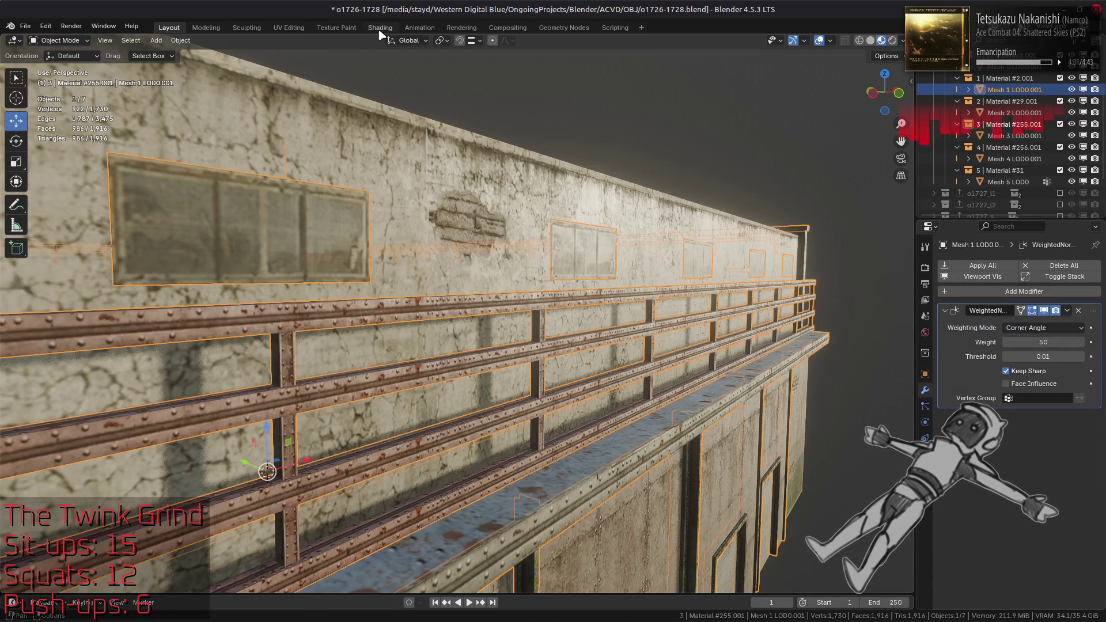
{"action": "left_click", "coordinate": [380, 28]}
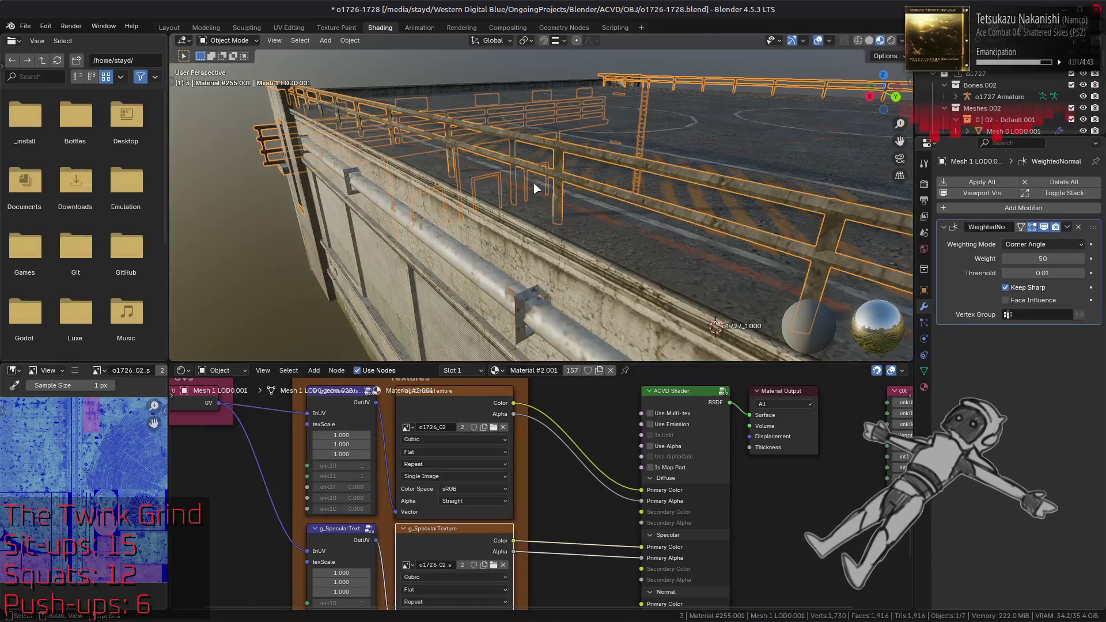
Orbit along the building walls and railings to check the new spec map, then save o1726-1728.blend
{"action": "scroll", "coordinate": [668, 200], "scroll_direction": "up", "scroll_amount": 5}
{"action": "mouse_move", "coordinate": [667, 199]}
{"action": "middle_mouse_down"}
{"action": "mouse_move", "coordinate": [692, 227]}
{"action": "mouse_move", "coordinate": [589, 220]}
{"action": "middle_mouse_up"}
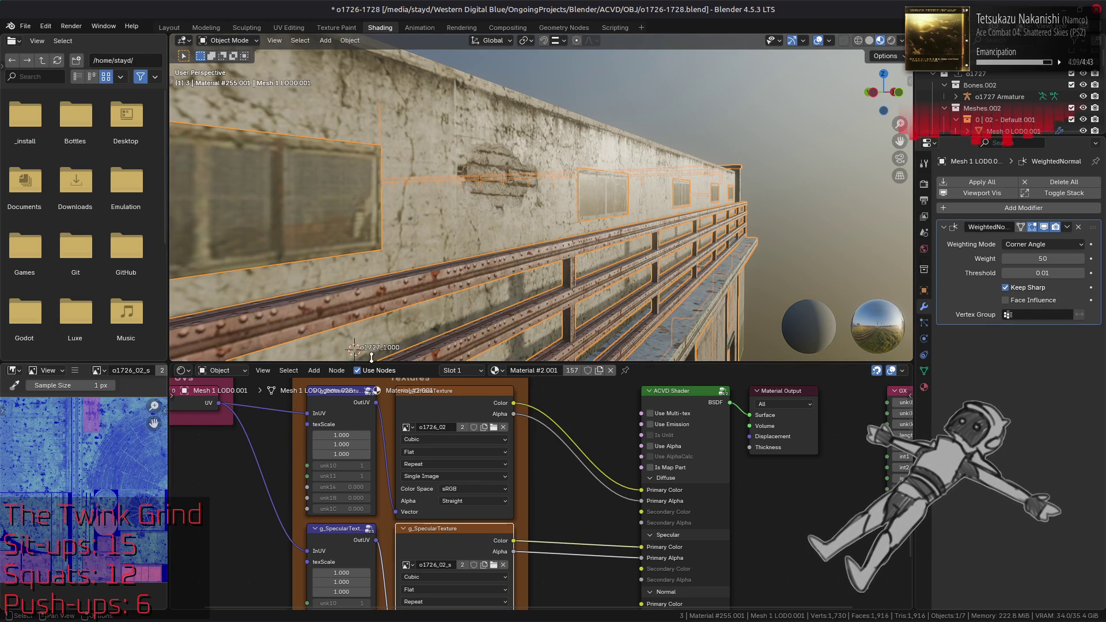
{"action": "mouse_move", "coordinate": [540, 244]}
{"action": "middle_mouse_down"}
{"action": "mouse_move", "coordinate": [527, 242]}
{"action": "mouse_move", "coordinate": [531, 252]}
{"action": "mouse_move", "coordinate": [543, 242]}
{"action": "mouse_move", "coordinate": [519, 239]}
{"action": "mouse_move", "coordinate": [543, 242]}
{"action": "mouse_move", "coordinate": [531, 248]}
{"action": "middle_mouse_up"}
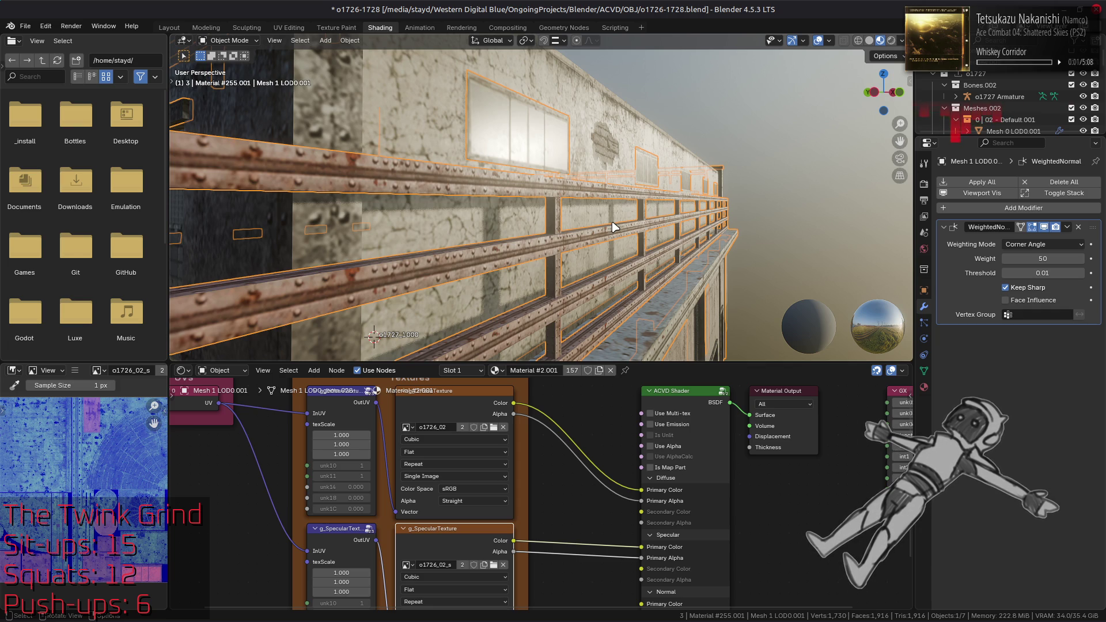
{"action": "key", "text": "ctrl+s"}
{"action": "key", "text": "alt+Tab"}
{"action": "key", "text": "alt+Tab"}
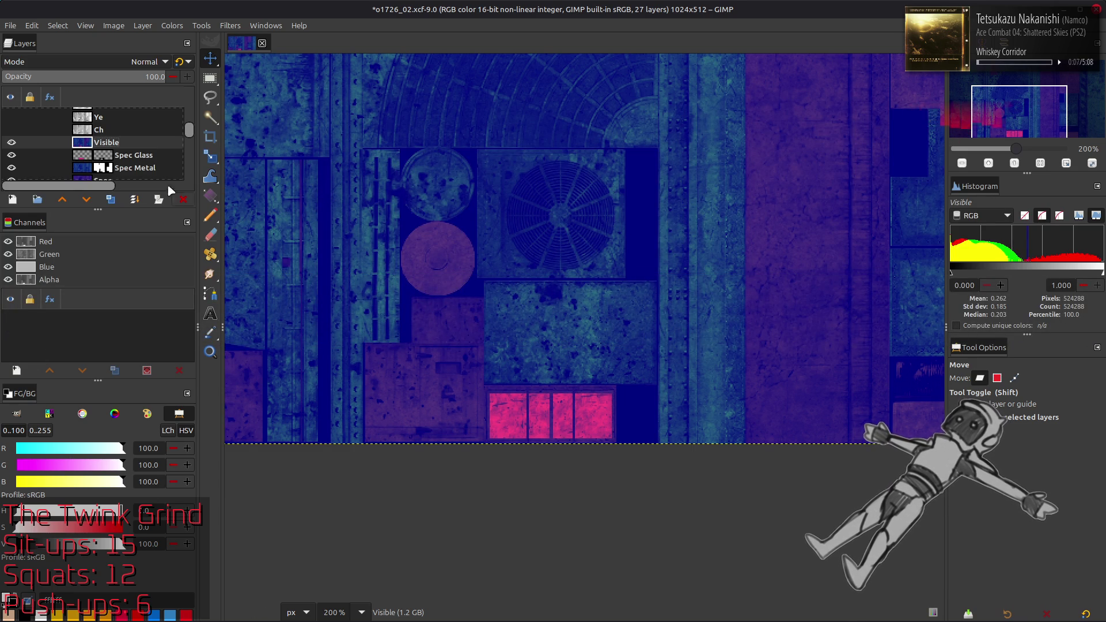
Replace the old Visible layer with a fresh one, keeping only one duplicate, Visible copy #1
{"action": "left_click", "coordinate": [182, 196]}
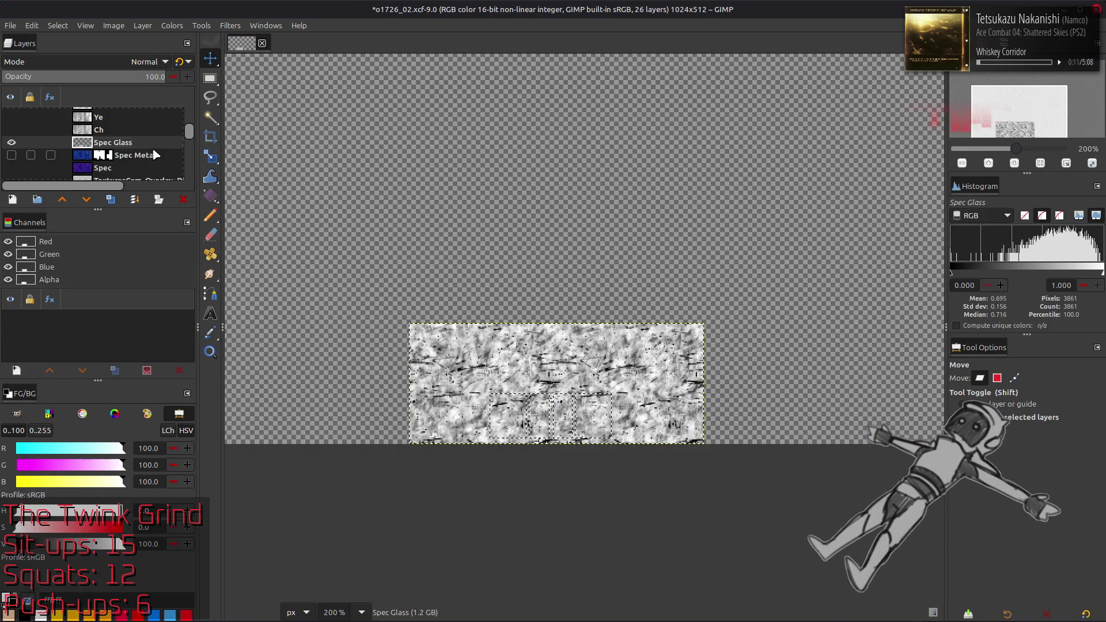
{"action": "key", "text": "shift+ctrl+a"}
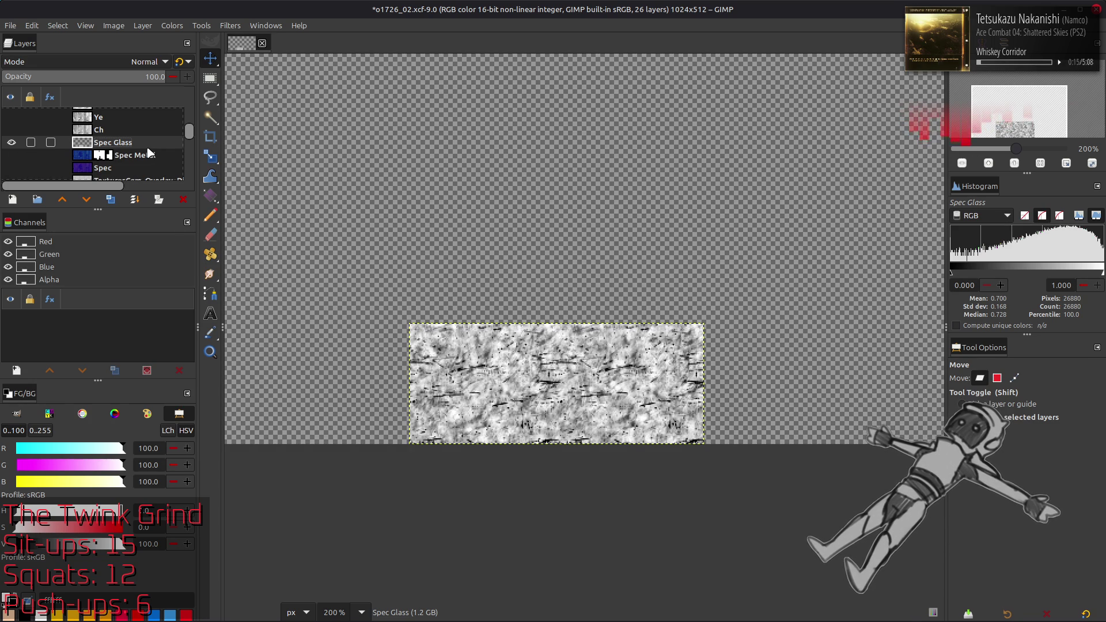
{"action": "left_click", "coordinate": [148, 149], "text": "ctrl"}
{"action": "scroll", "coordinate": [148, 148], "scroll_direction": "up", "scroll_amount": 3}
{"action": "scroll", "coordinate": [144, 141], "scroll_direction": "up", "scroll_amount": 2}
{"action": "key", "text": "shift+ctrl+d"}
{"action": "key", "text": "shift+ctrl+d"}
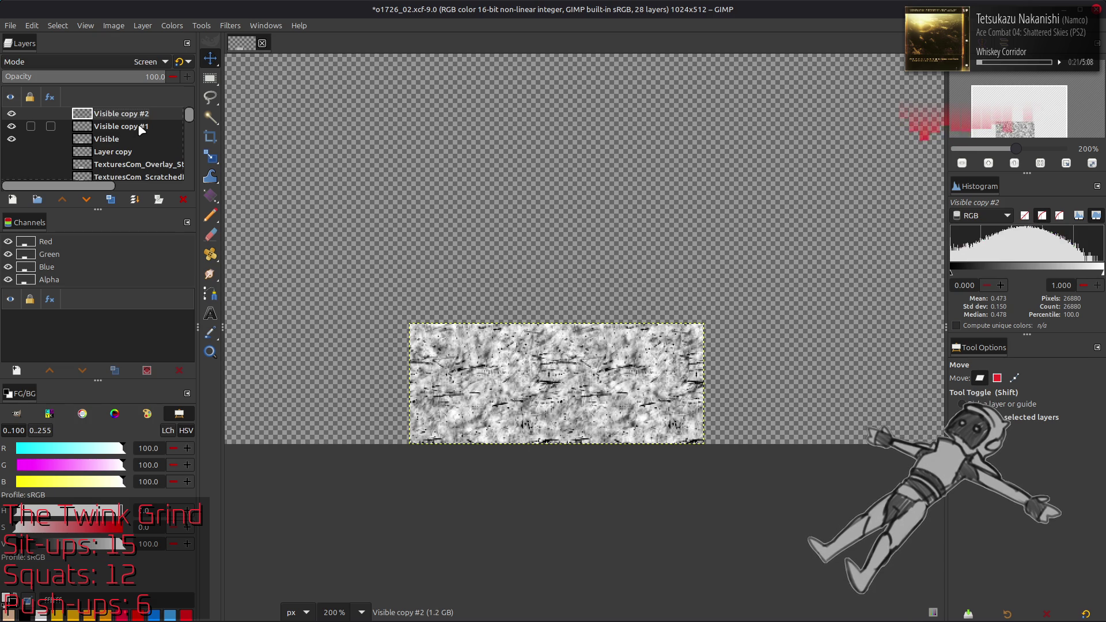
{"action": "left_click", "coordinate": [182, 201]}
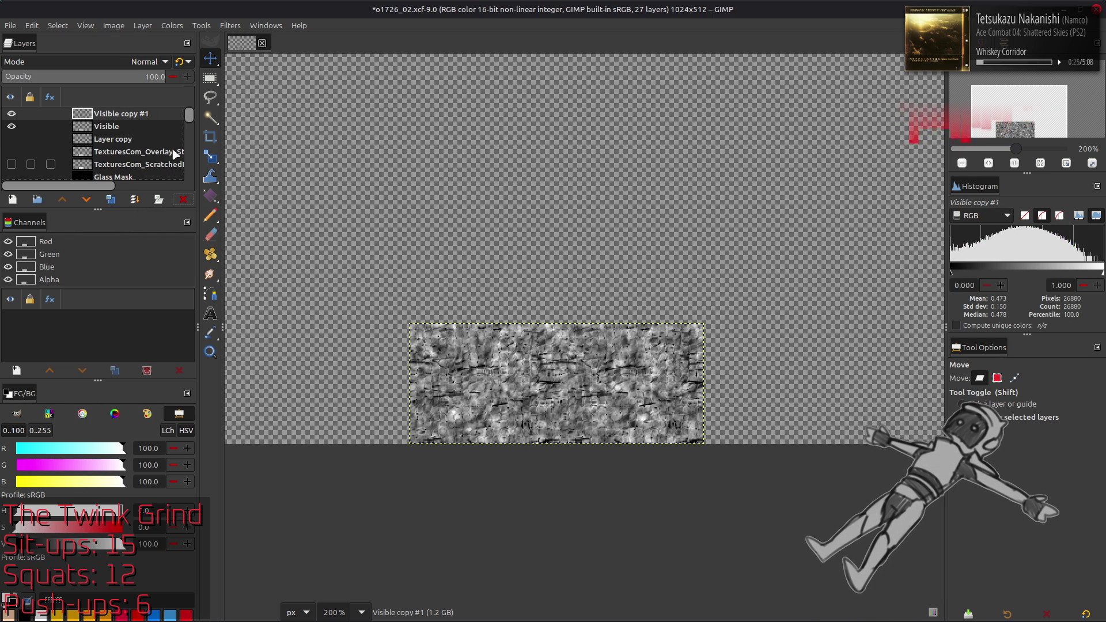
{"action": "left_click", "coordinate": [172, 26]}
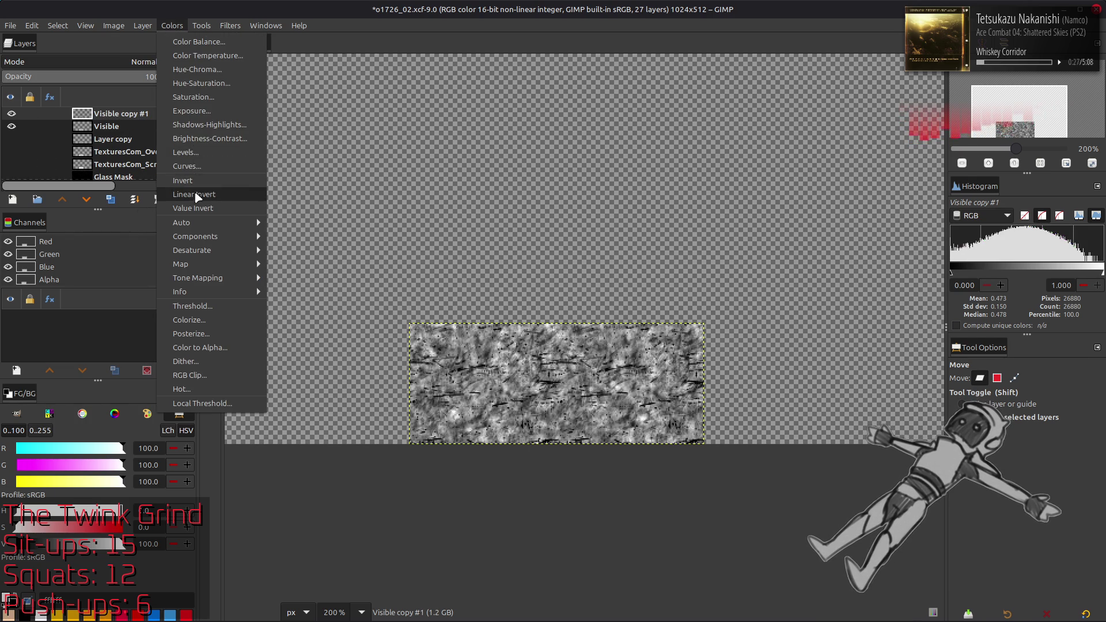
Brighten the copy via Linear Invert, Levels gamma 0.5, then Linear Invert again
{"action": "left_click", "coordinate": [194, 194]}
{"action": "left_click", "coordinate": [167, 25]}
{"action": "left_click", "coordinate": [186, 152]}
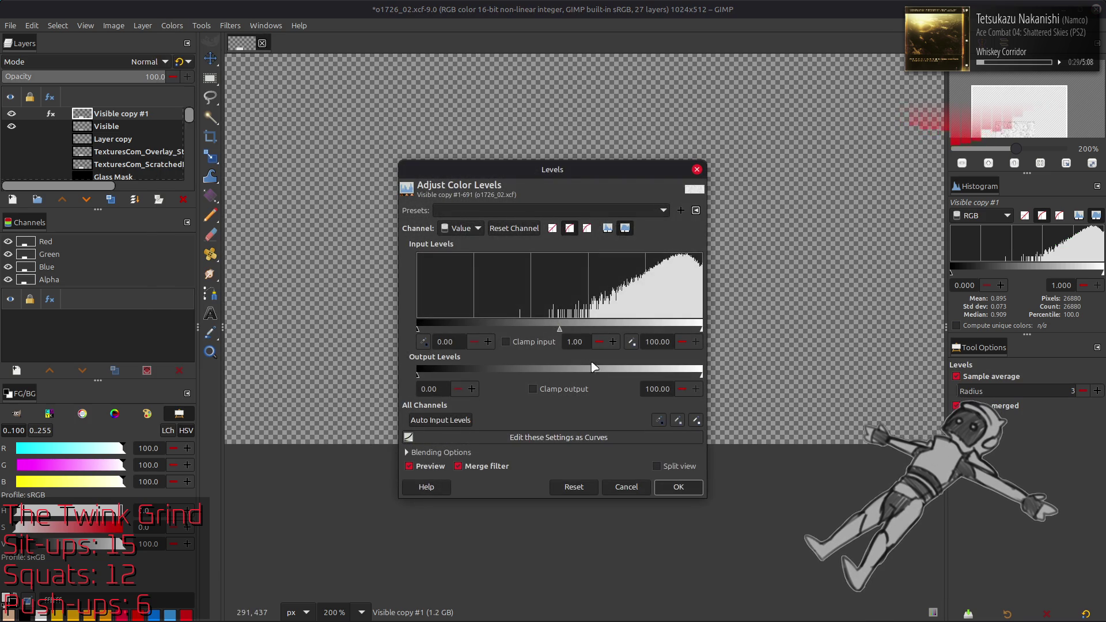
{"action": "type", "text": "0.5"}
{"action": "left_click", "coordinate": [664, 486]}
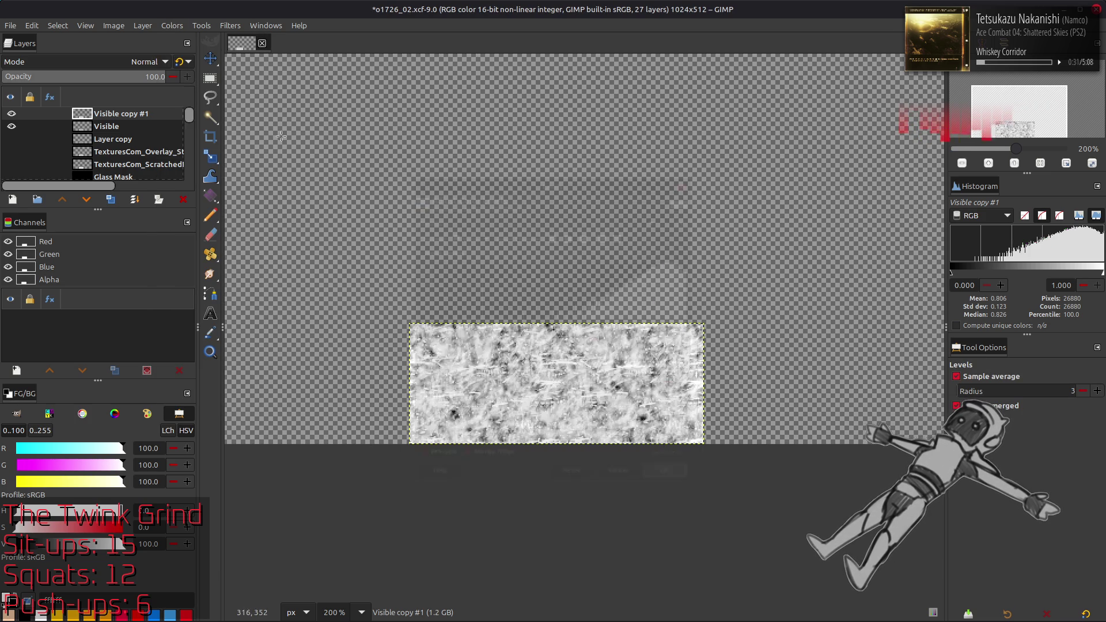
{"action": "left_click", "coordinate": [172, 25]}
{"action": "left_click", "coordinate": [218, 190]}
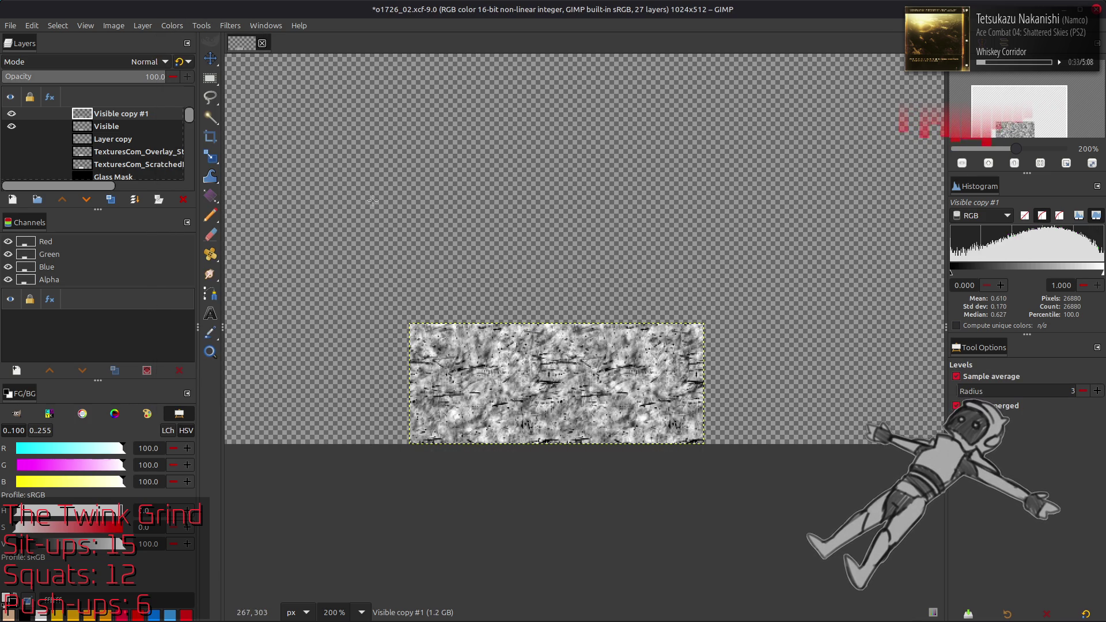
{"action": "left_click", "coordinate": [12, 114]}
{"action": "left_click", "coordinate": [11, 114]}
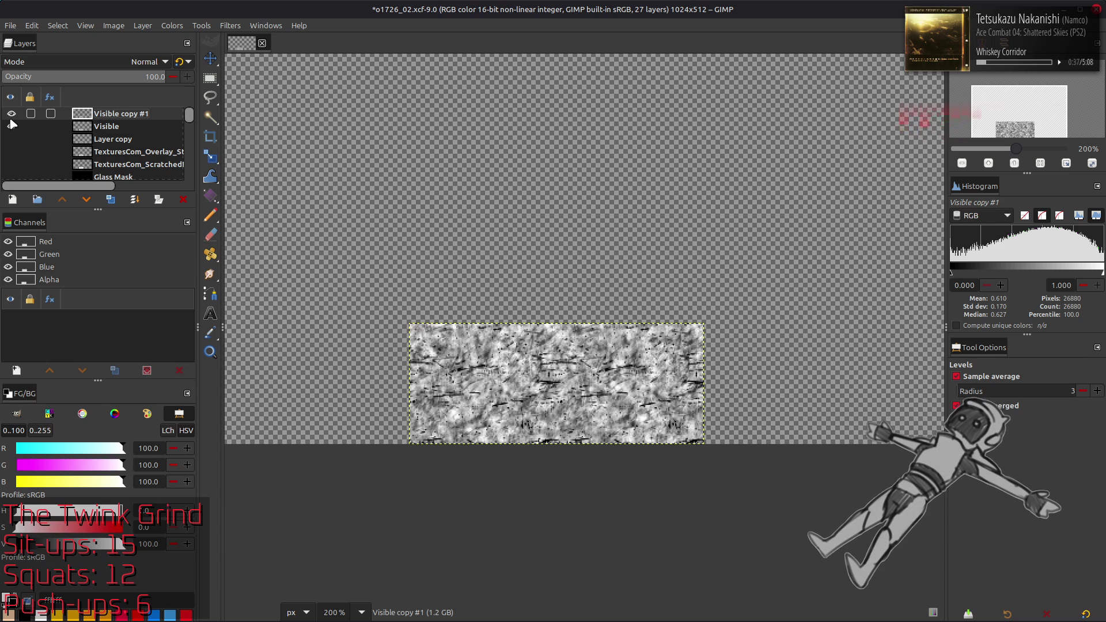
{"action": "left_click", "coordinate": [11, 119]}
{"action": "left_click", "coordinate": [12, 119]}
{"action": "left_click", "coordinate": [12, 124]}
{"action": "left_click", "coordinate": [12, 124]}
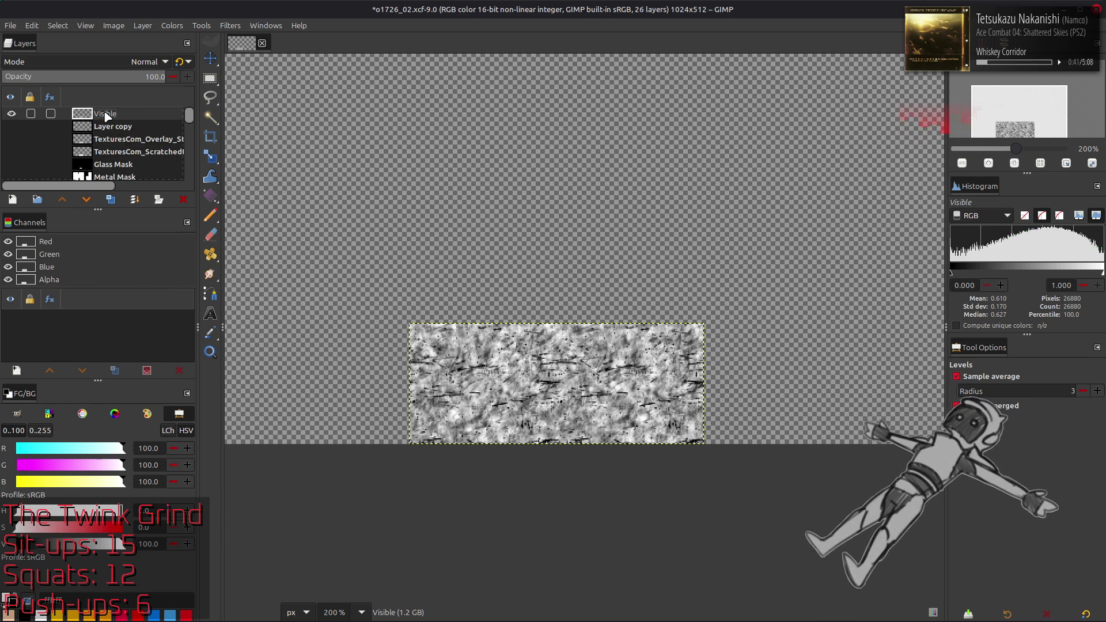
Rename the layers Spec Base Glass (hidden) and Spec Glass, and move Spec Glass lower
{"action": "double_click", "coordinate": [107, 126]}
{"action": "type", "text": "Spec Base Gl"}
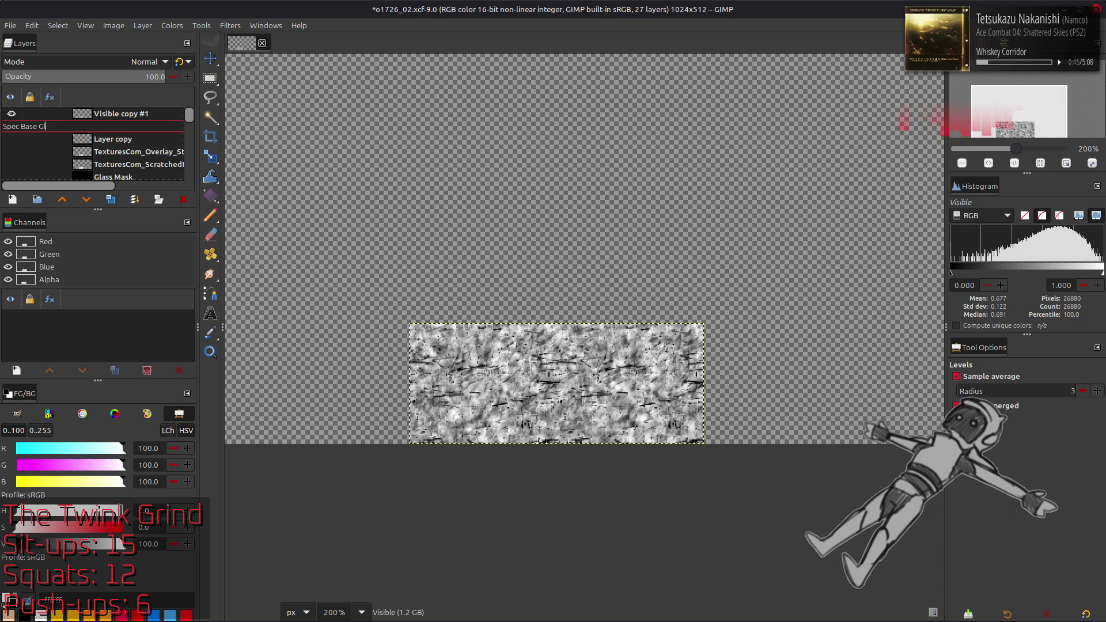
{"action": "type", "text": "ass"}
{"action": "key", "text": "Return"}
{"action": "left_click", "coordinate": [12, 127]}
{"action": "double_click", "coordinate": [147, 111]}
{"action": "type", "text": "Spec Glass"}
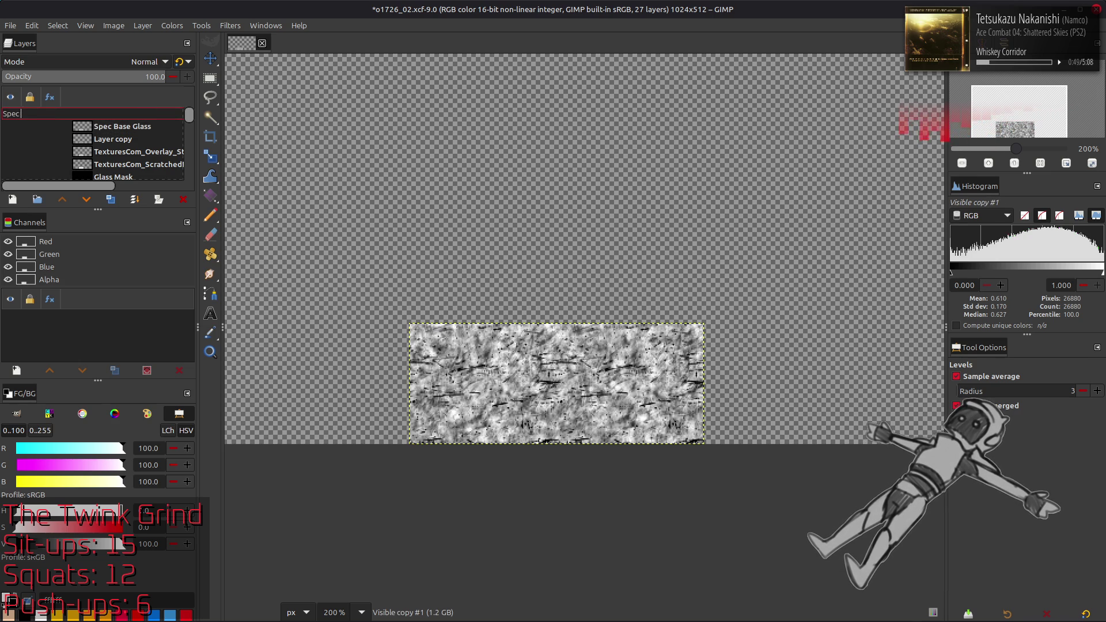
{"action": "key", "text": "Return"}
{"action": "mouse_move", "coordinate": [134, 119]}
{"action": "left_mouse_down"}
{"action": "mouse_move", "coordinate": [124, 180]}
{"action": "mouse_move", "coordinate": [131, 99]}
{"action": "mouse_move", "coordinate": [129, 152]}
{"action": "left_mouse_up"}
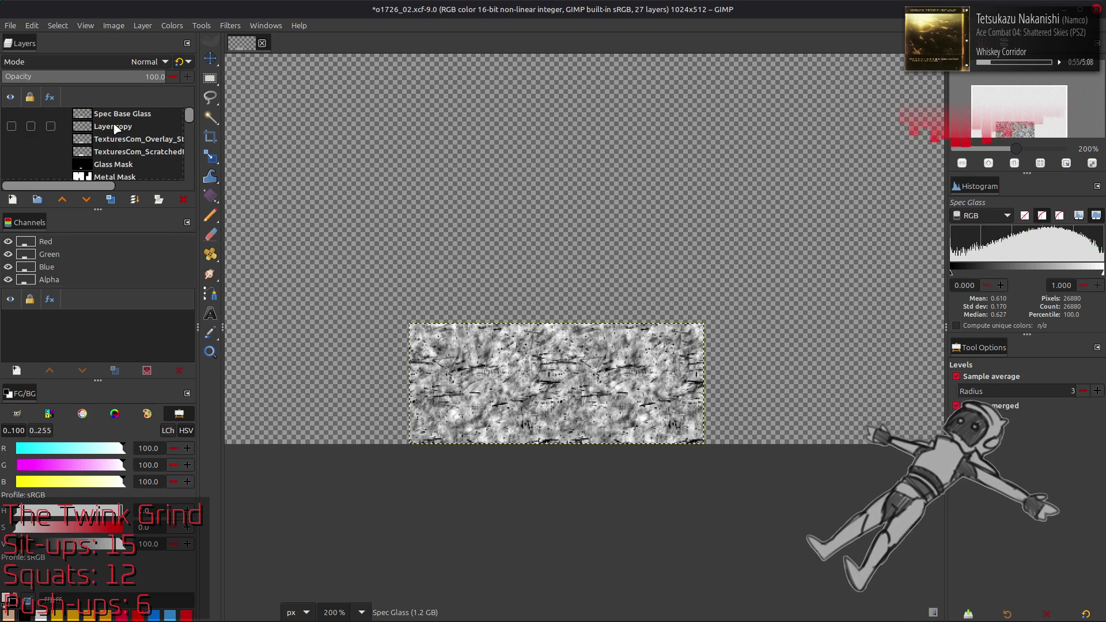
{"action": "left_click", "coordinate": [110, 149]}
Duplicate Glass Mask and put the copy on top in Multiply mode, with Spec Base Glass shown
{"action": "left_click", "coordinate": [110, 199]}
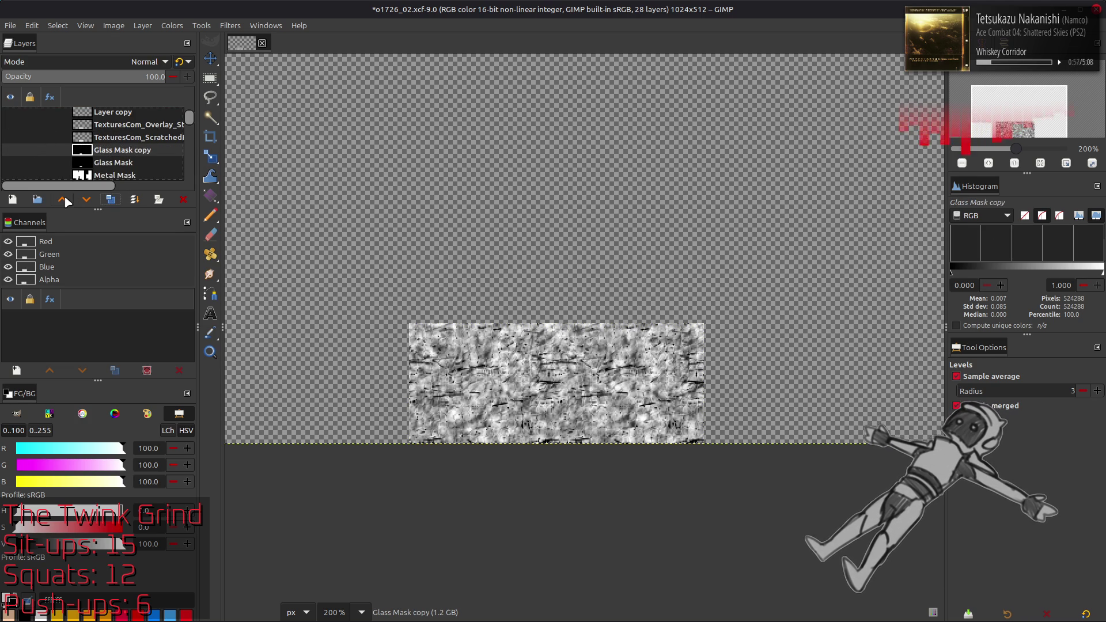
{"action": "left_click", "coordinate": [62, 199]}
{"action": "left_click", "coordinate": [62, 200]}
{"action": "left_click", "coordinate": [63, 199]}
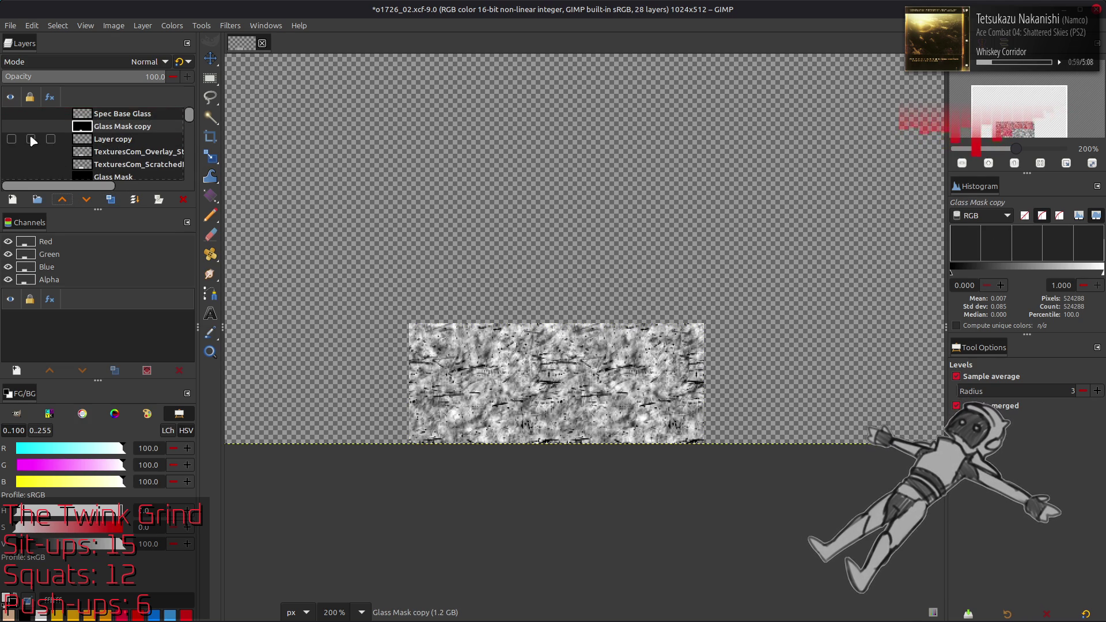
{"action": "left_click", "coordinate": [11, 114]}
{"action": "left_click_drag", "start_coordinate": [107, 127], "coordinate": [106, 113]}
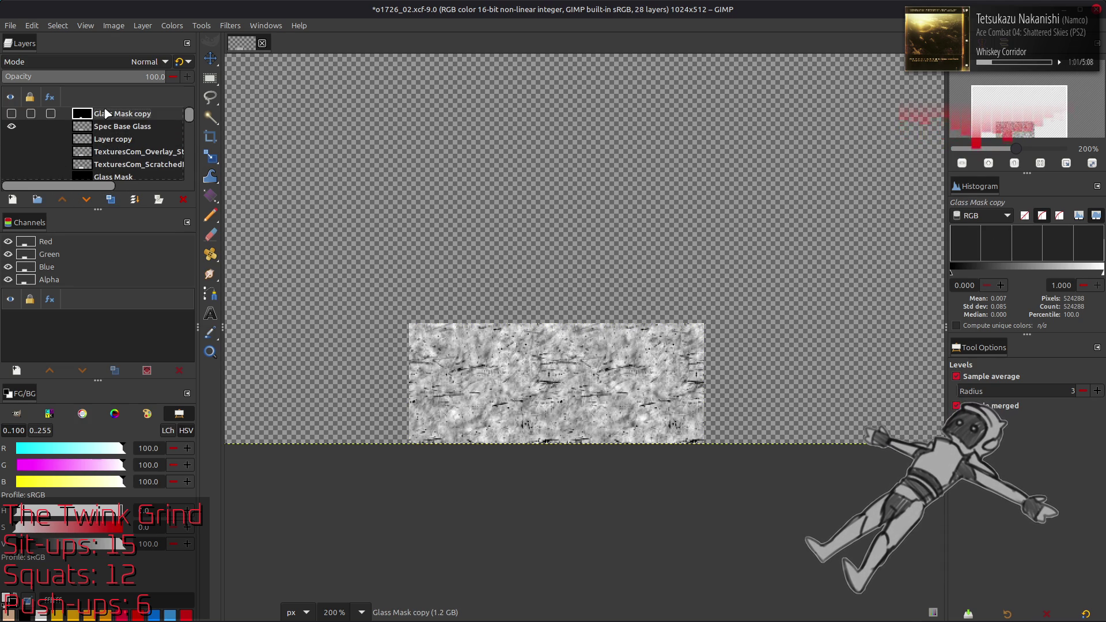
{"action": "left_click", "coordinate": [11, 113]}
{"action": "left_click", "coordinate": [102, 63]}
{"action": "left_click", "coordinate": [63, 255]}
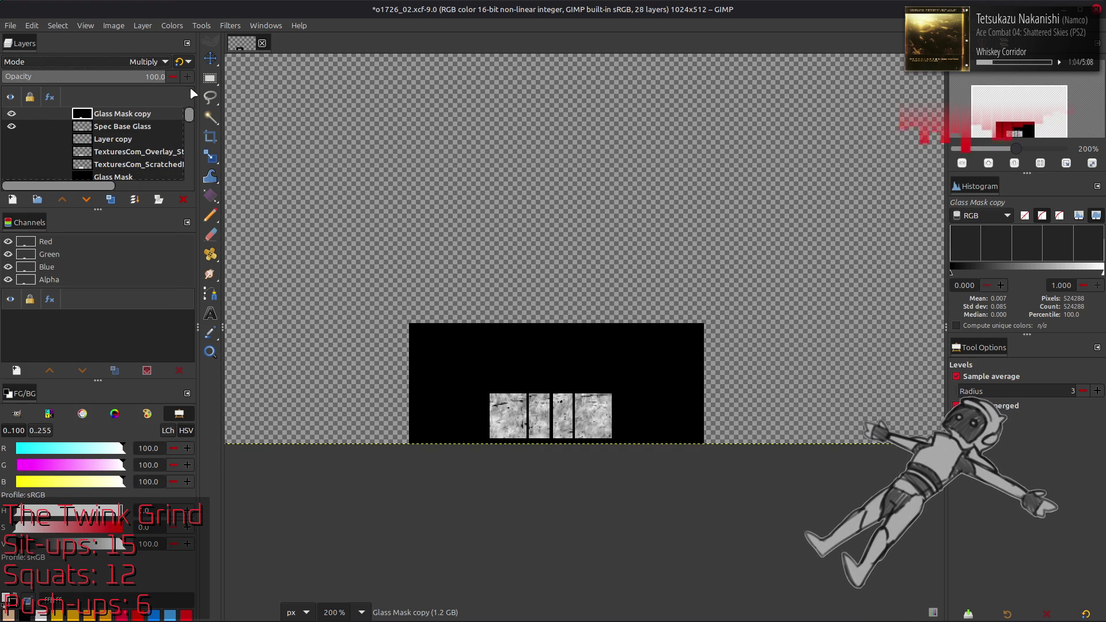
Preview a G'MIC-Qt Gaussian blur of amplitude 8, Nearest boundary, on the mask copy
{"action": "left_click", "coordinate": [235, 29]}
{"action": "left_click", "coordinate": [303, 302]}
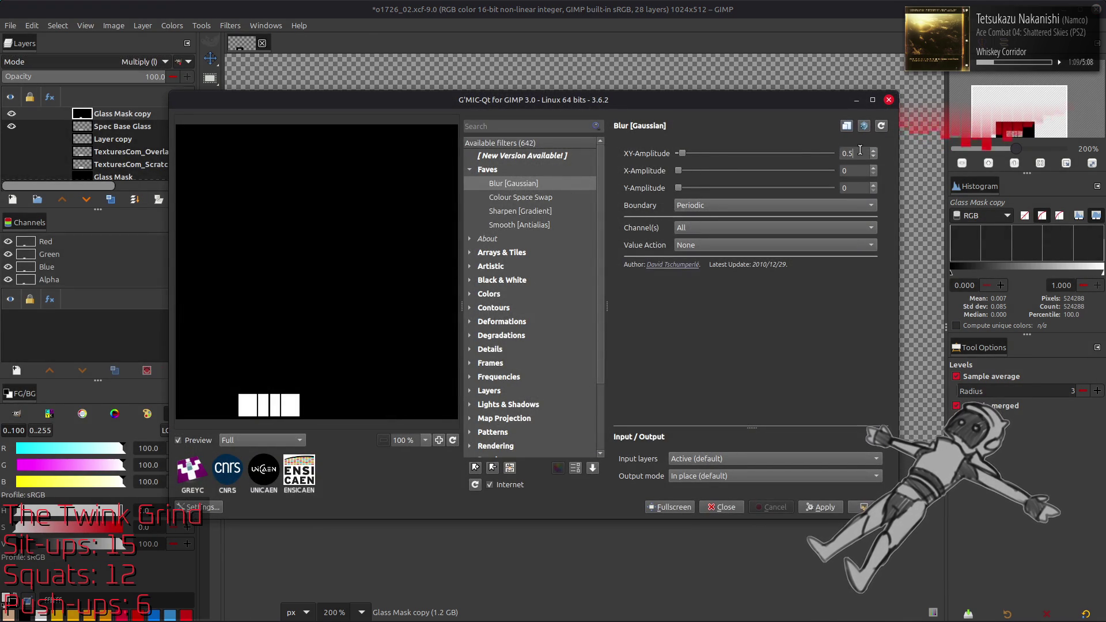
{"action": "left_click", "coordinate": [828, 150]}
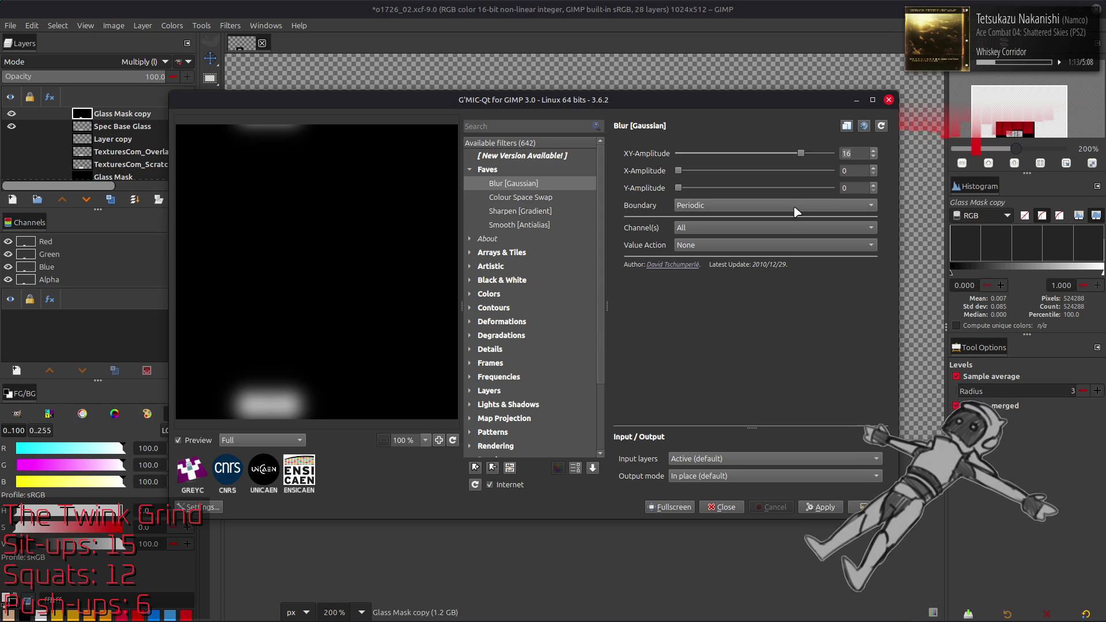
{"action": "scroll", "coordinate": [797, 212], "scroll_direction": "up", "scroll_amount": 1}
{"action": "scroll", "coordinate": [857, 151], "scroll_direction": "down", "scroll_amount": 8}
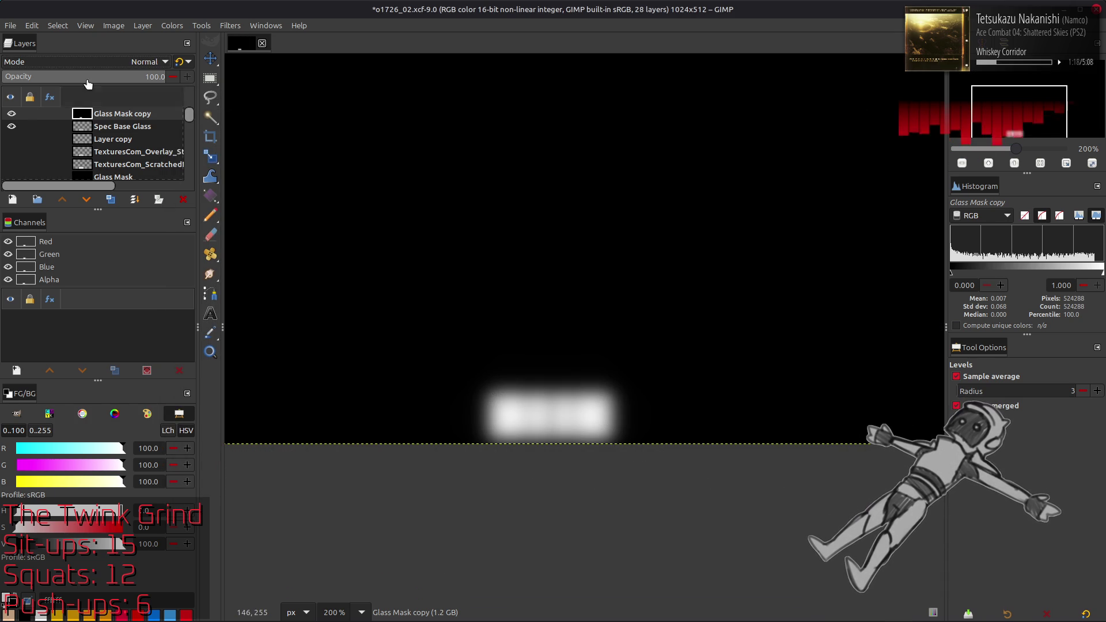
{"action": "left_click", "coordinate": [141, 61]}
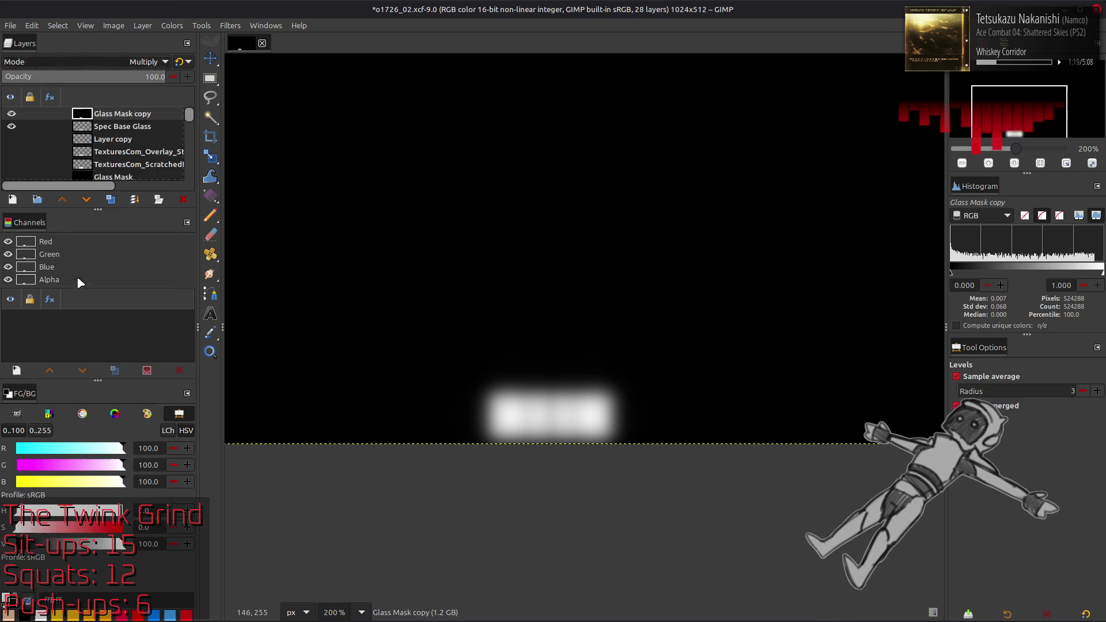
Set Glass Mask copy to Multiply mode at 50% opacity
{"action": "left_click", "coordinate": [79, 276]}
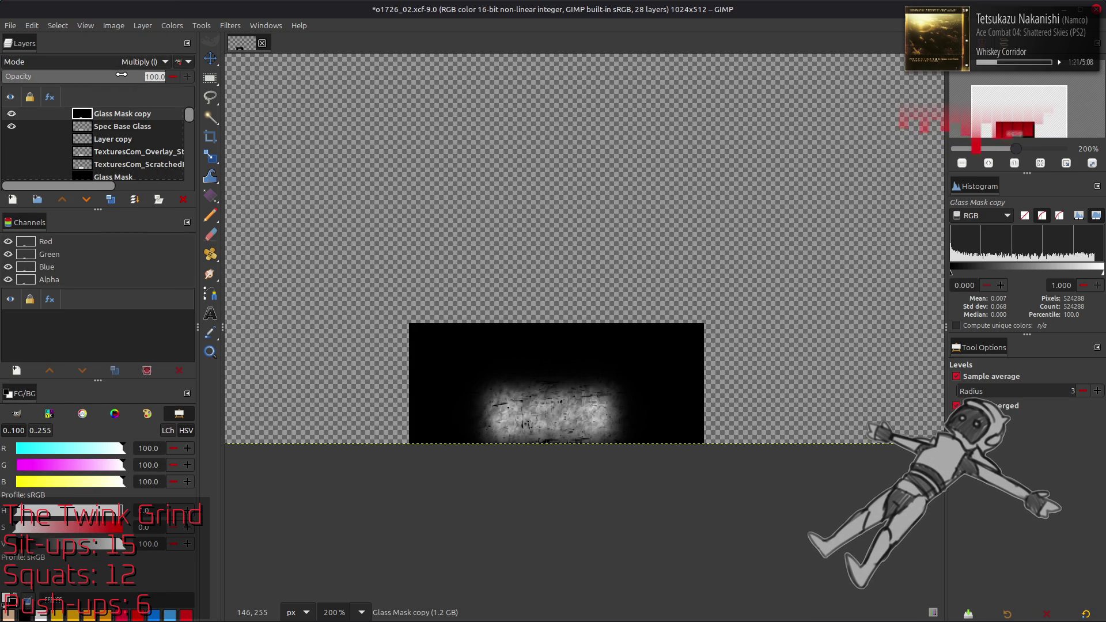
{"action": "type", "text": "50"}
{"action": "key", "text": "Return"}
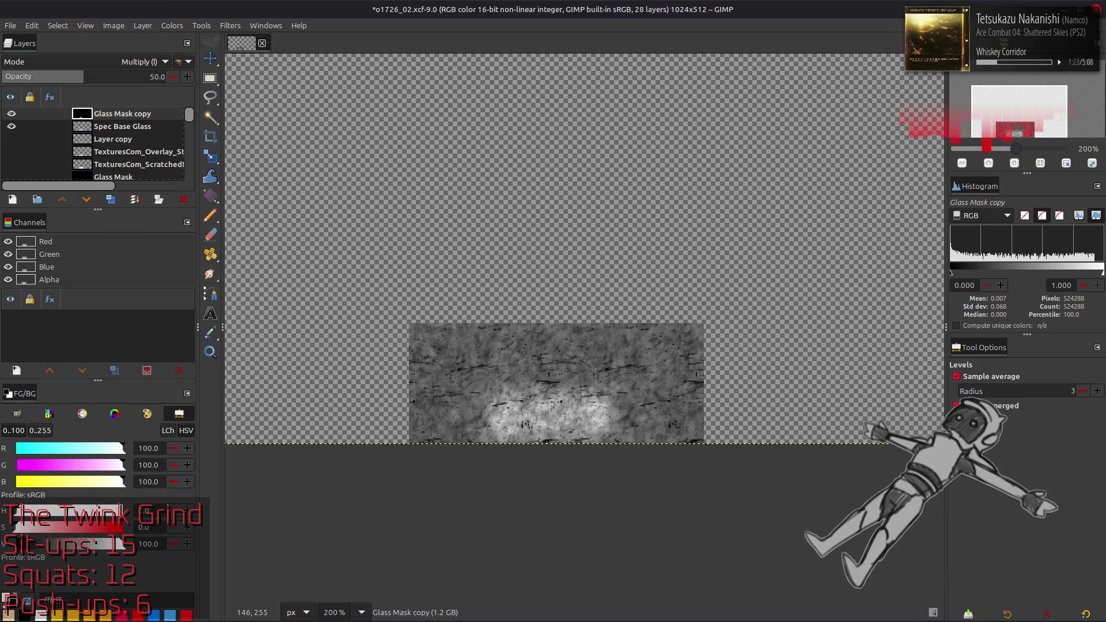
Select Spec Base Glass's opaque area and resize Glass Mask copy to that selection
{"action": "left_click", "coordinate": [108, 126]}
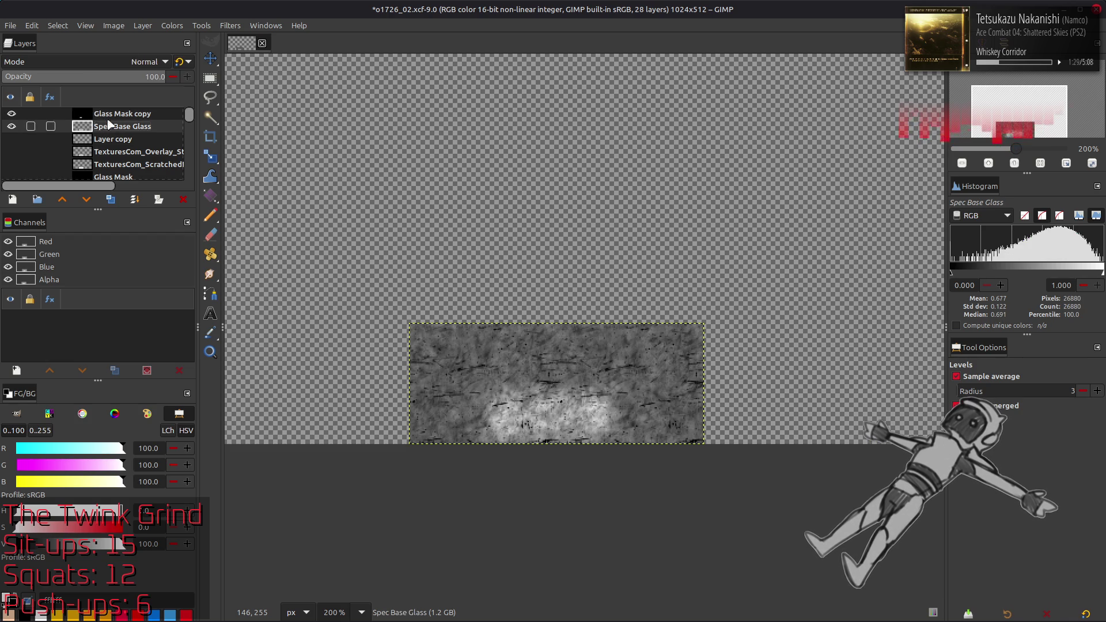
{"action": "left_click", "coordinate": [142, 26]}
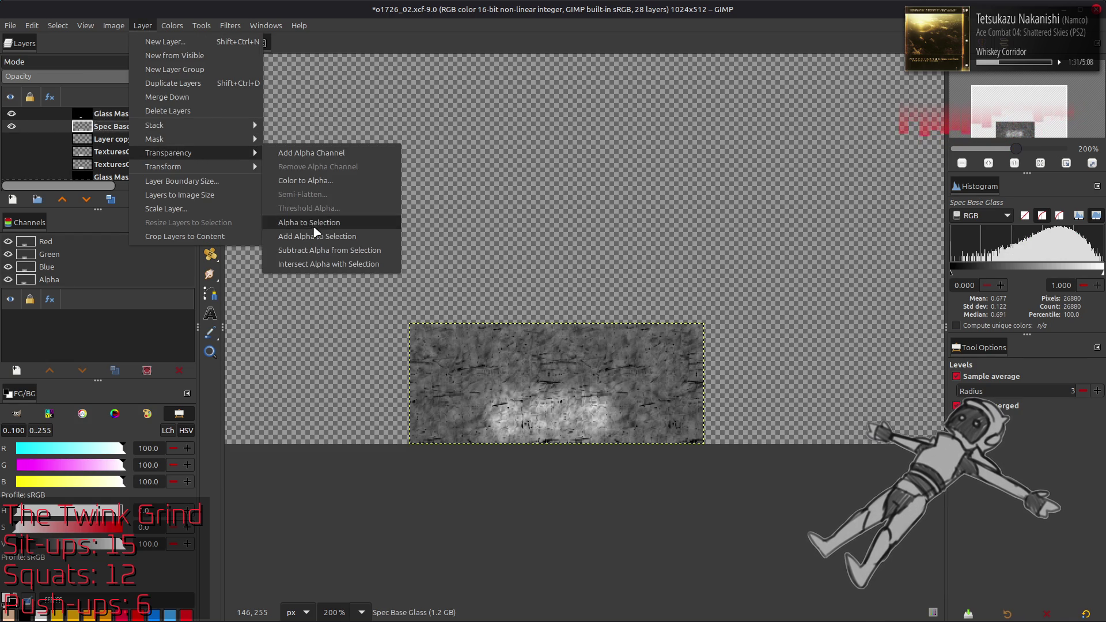
{"action": "left_click", "coordinate": [315, 225]}
{"action": "left_click", "coordinate": [110, 113]}
{"action": "left_click", "coordinate": [142, 25]}
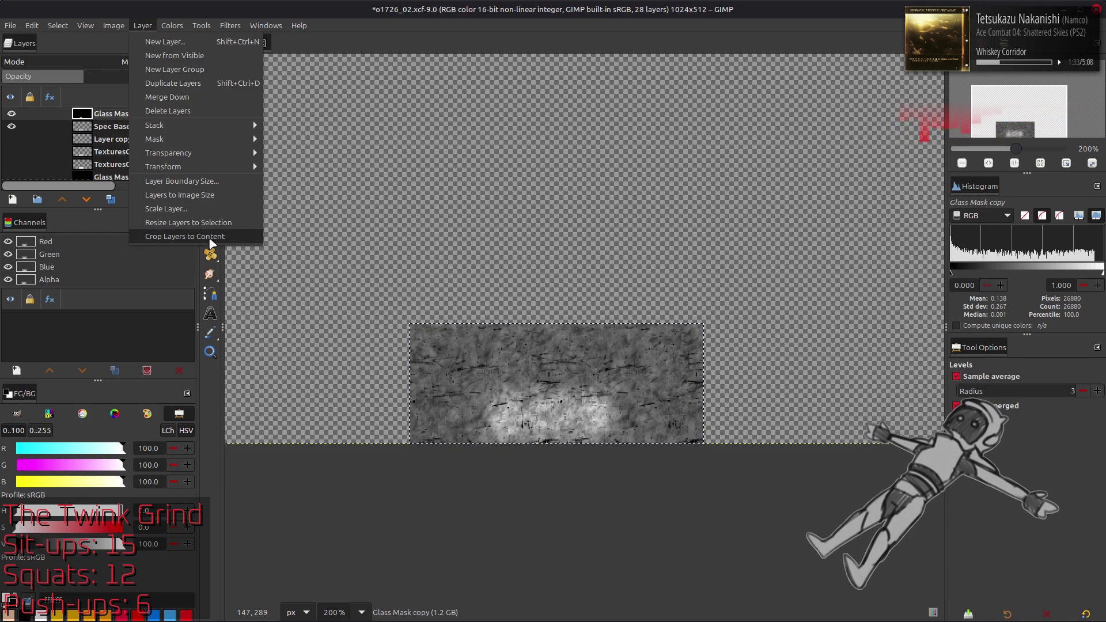
{"action": "left_click", "coordinate": [213, 223]}
{"action": "left_click", "coordinate": [58, 25]}
{"action": "left_click", "coordinate": [58, 27]}
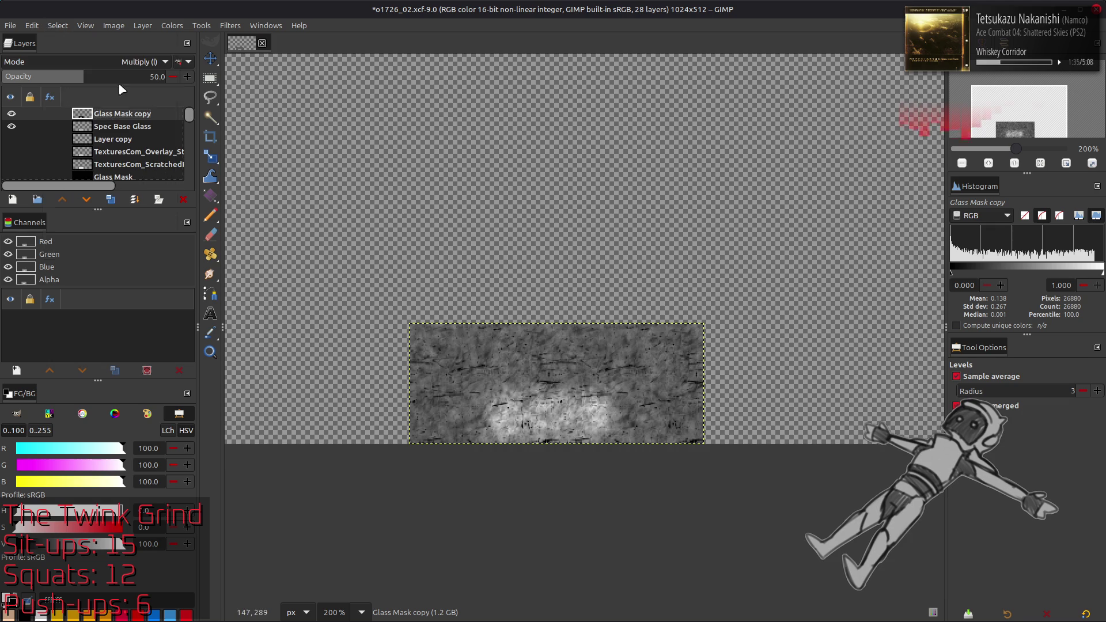
Compare the mask copy's darkening, then move Glass Mask copy below the Ye layer
{"action": "key", "text": "m"}
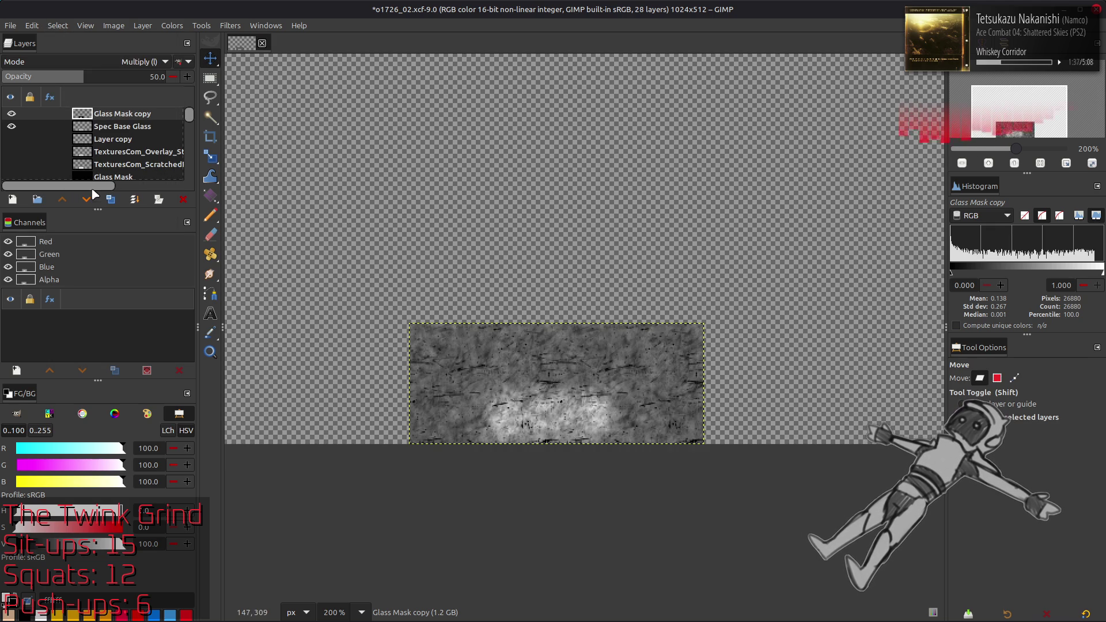
{"action": "left_click", "coordinate": [12, 114]}
{"action": "left_click", "coordinate": [12, 114]}
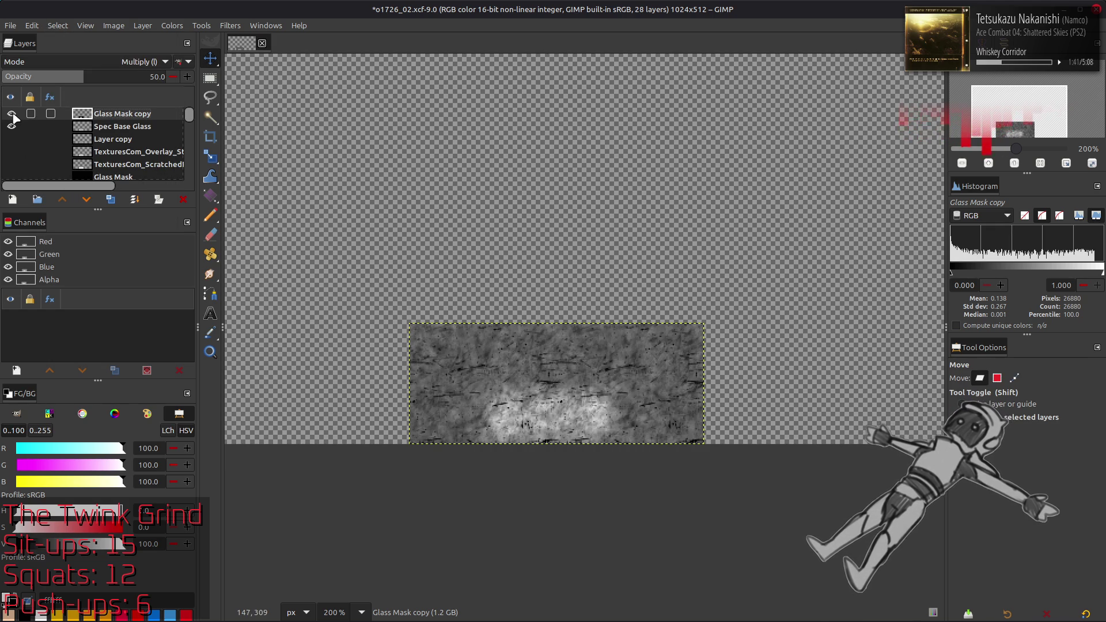
{"action": "left_click", "coordinate": [12, 114]}
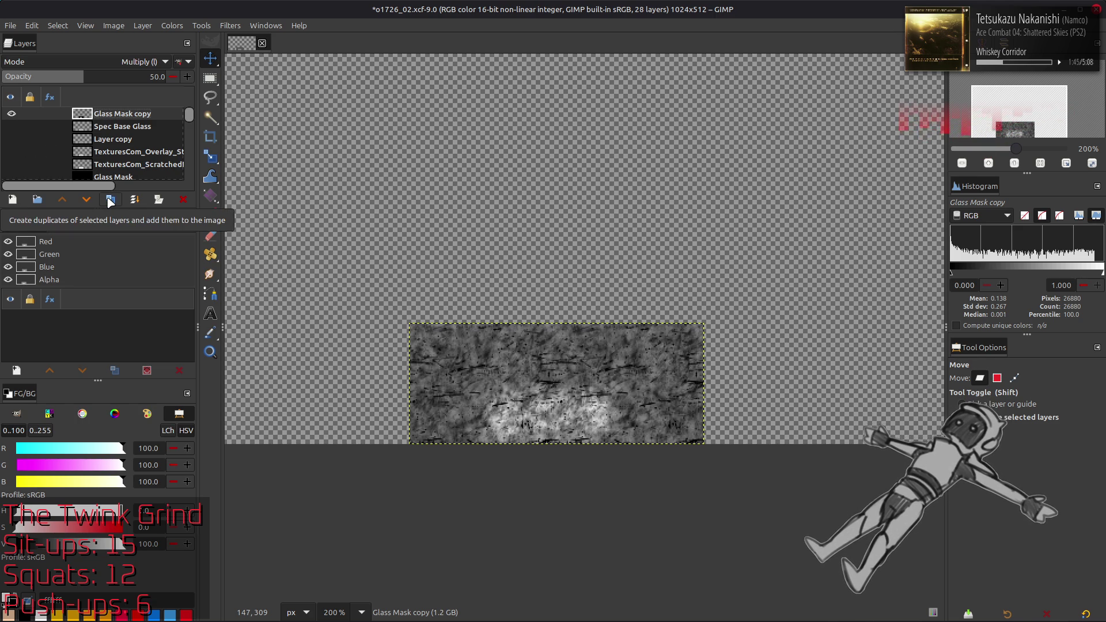
{"action": "mouse_move", "coordinate": [124, 118]}
{"action": "left_mouse_down"}
{"action": "mouse_move", "coordinate": [193, 176]}
{"action": "mouse_move", "coordinate": [135, 169]}
{"action": "mouse_move", "coordinate": [104, 115]}
{"action": "mouse_move", "coordinate": [81, 129]}
{"action": "left_mouse_up"}
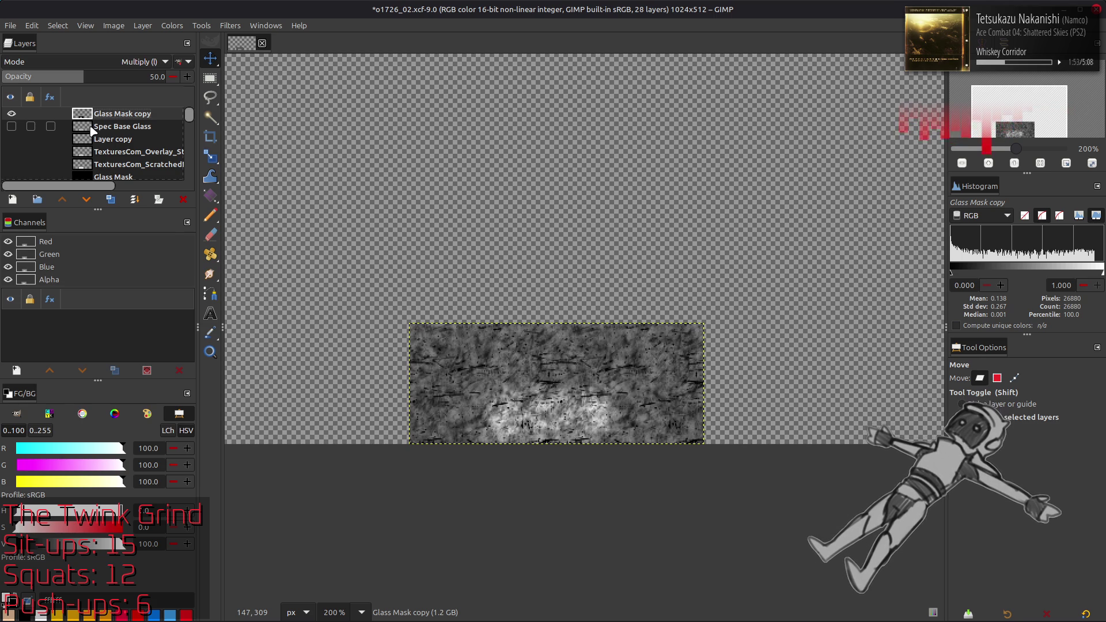
Duplicate Spec Glass and move it above Spec Base Glass
{"action": "scroll", "coordinate": [93, 131], "scroll_direction": "down", "scroll_amount": 3}
{"action": "left_click", "coordinate": [126, 171]}
{"action": "left_click", "coordinate": [111, 199]}
{"action": "mouse_move", "coordinate": [119, 180]}
{"action": "left_mouse_down"}
{"action": "mouse_move", "coordinate": [124, 93]}
{"action": "mouse_move", "coordinate": [122, 118]}
{"action": "left_mouse_up"}
{"action": "left_click", "coordinate": [12, 113]}
{"action": "left_click", "coordinate": [12, 113]}
Duplicate Glass Mask copy and Spec Glass together, putting Spec Glass copy #1 above the mask copy
{"action": "left_click", "coordinate": [131, 115]}
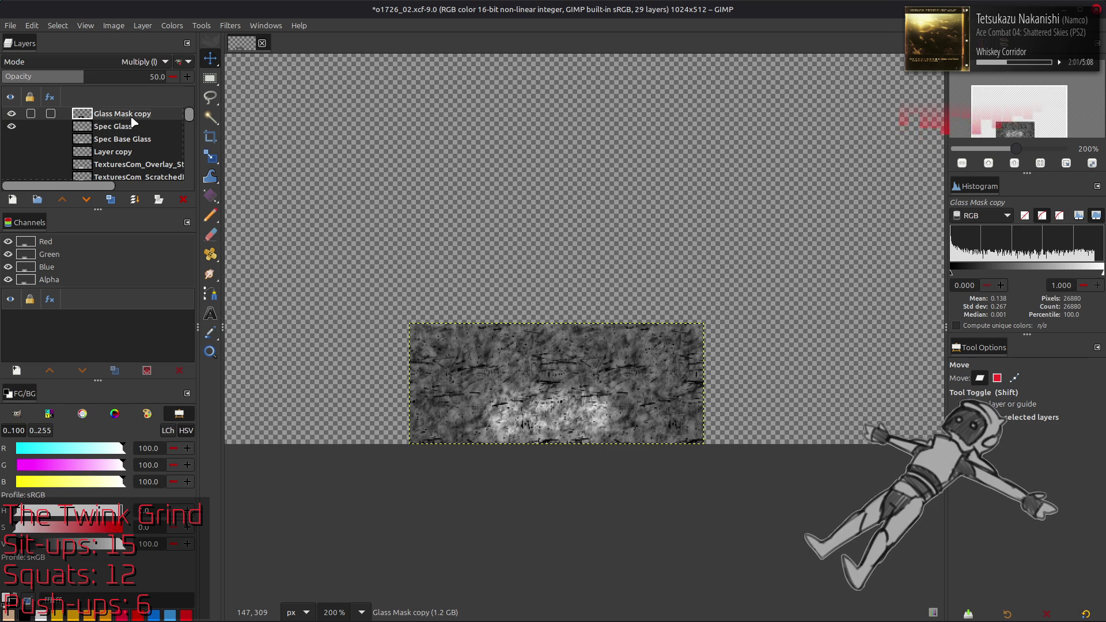
{"action": "left_click", "coordinate": [111, 199]}
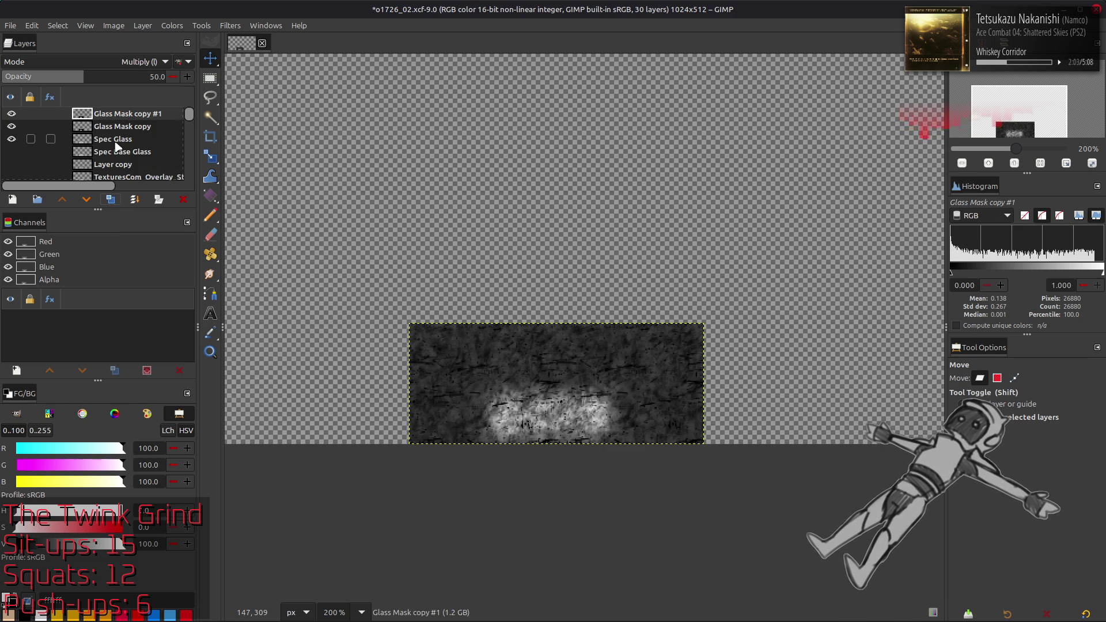
{"action": "left_click", "coordinate": [119, 138]}
{"action": "left_click", "coordinate": [110, 199]}
{"action": "left_click", "coordinate": [62, 200]}
{"action": "left_click", "coordinate": [122, 115]}
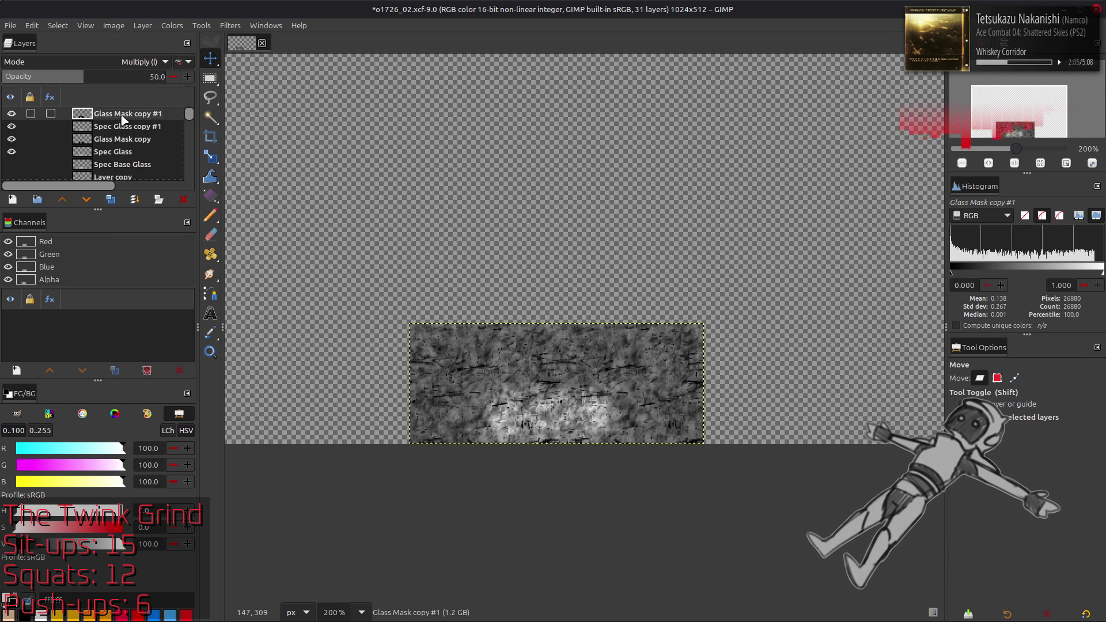
{"action": "left_click", "coordinate": [12, 114]}
{"action": "left_click", "coordinate": [12, 114]}
{"action": "left_click", "coordinate": [11, 114]}
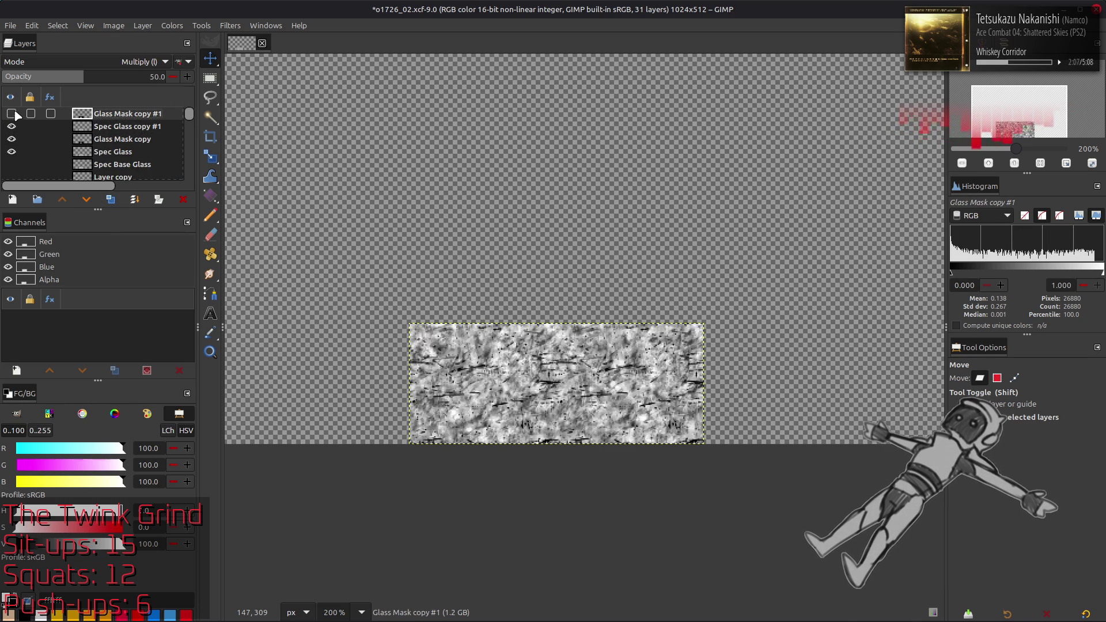
{"action": "left_click", "coordinate": [12, 113]}
Delete the extra copies, move Spec Glass copy #1 above Spec Metal, and show Spec
{"action": "right_click", "coordinate": [125, 118]}
{"action": "left_click", "coordinate": [162, 262]}
{"action": "mouse_move", "coordinate": [107, 114]}
{"action": "left_mouse_down"}
{"action": "mouse_move", "coordinate": [109, 177]}
{"action": "mouse_move", "coordinate": [128, 132]}
{"action": "left_mouse_up"}
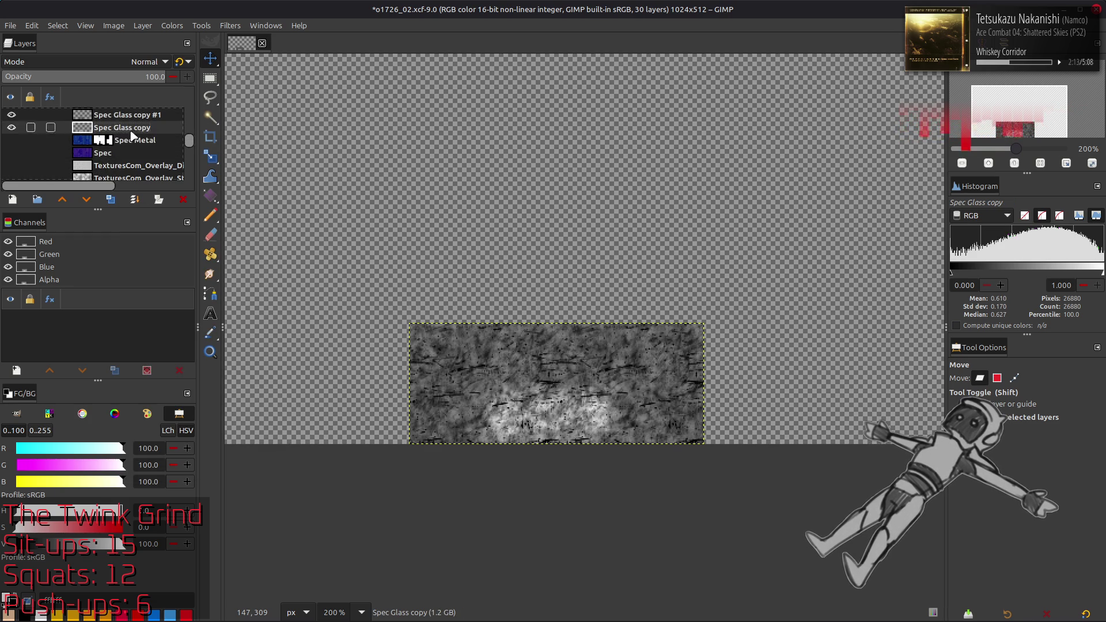
{"action": "left_click", "coordinate": [183, 200]}
{"action": "left_click", "coordinate": [13, 140]}
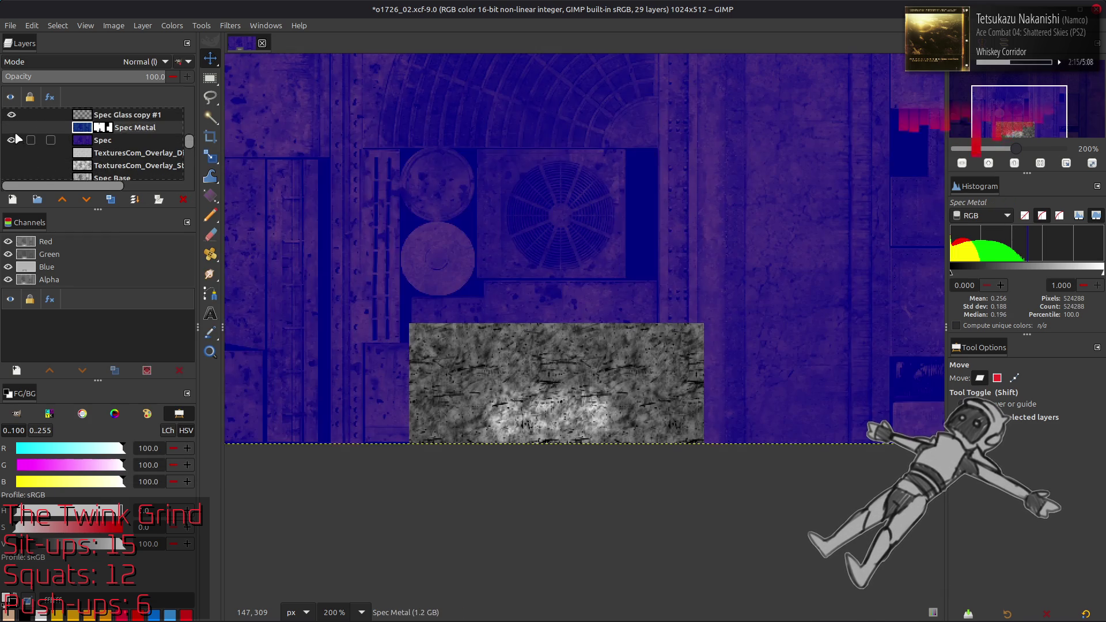
Select Glass Mask's white window blocks via Channel to Selection, then hide Glass Mask
{"action": "scroll", "coordinate": [35, 130], "scroll_direction": "up", "scroll_amount": 5}
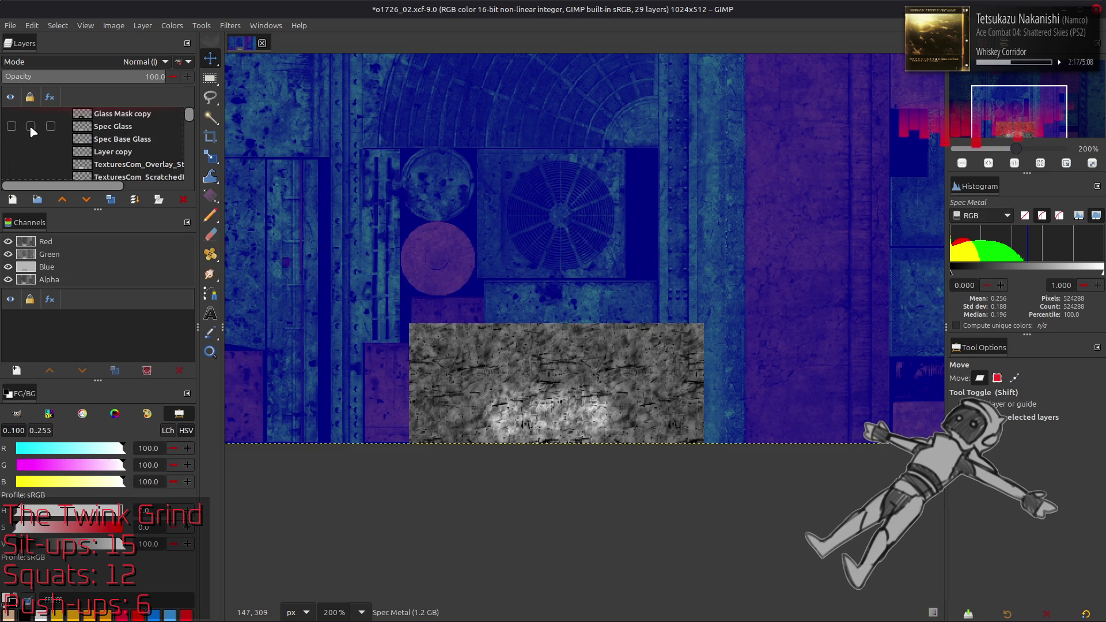
{"action": "scroll", "coordinate": [26, 123], "scroll_direction": "down", "scroll_amount": 2}
{"action": "left_click", "coordinate": [11, 147]}
{"action": "left_click", "coordinate": [109, 147]}
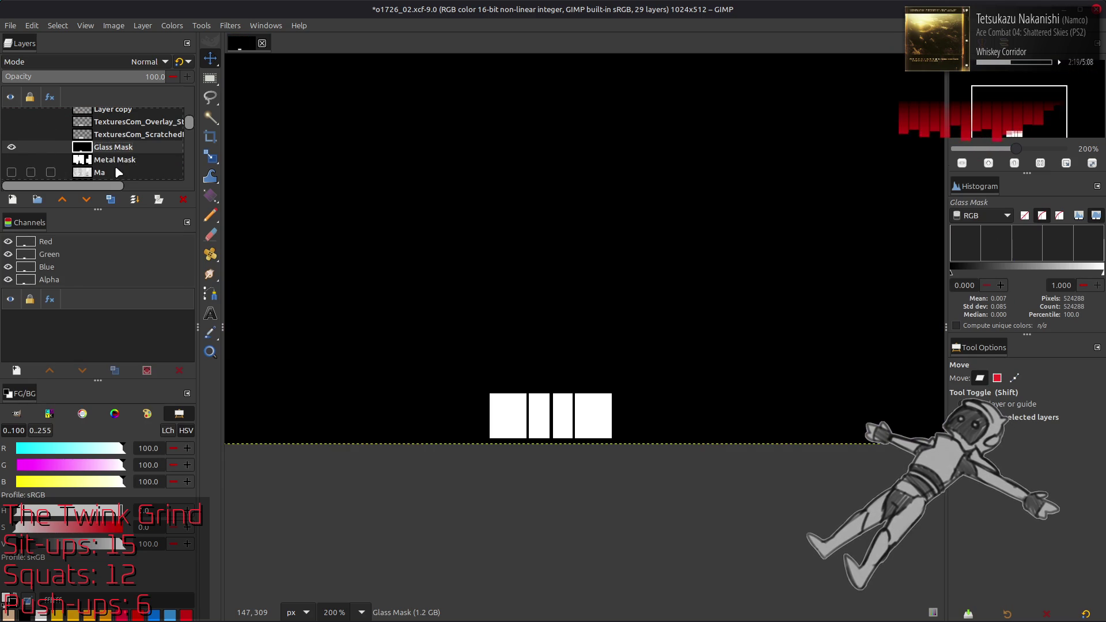
{"action": "right_click", "coordinate": [47, 258]}
{"action": "left_click", "coordinate": [81, 361]}
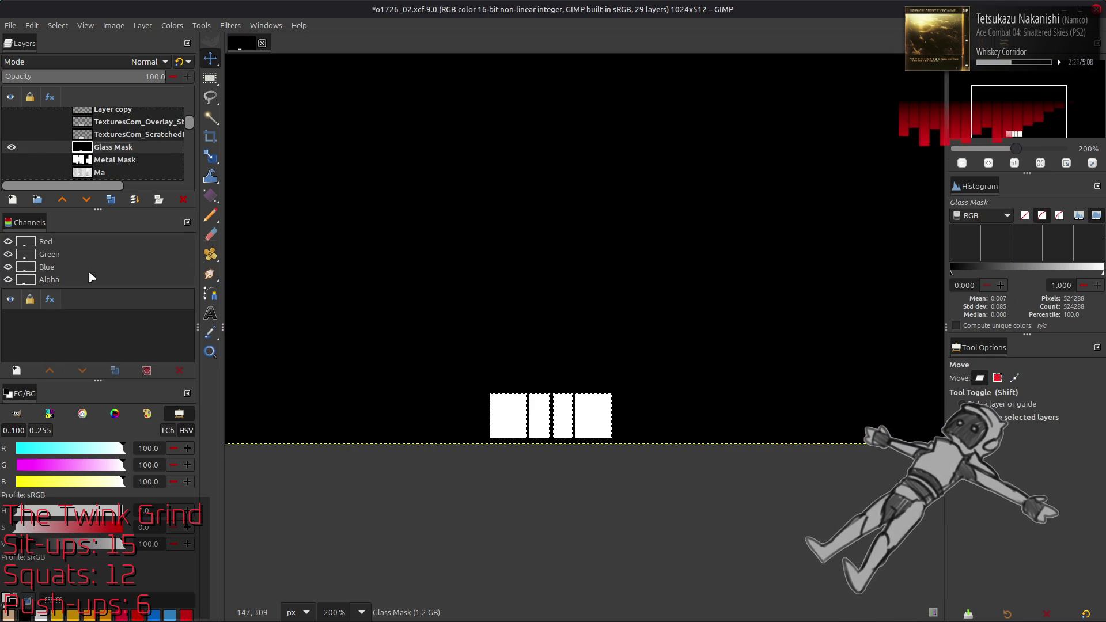
{"action": "left_click", "coordinate": [11, 147]}
{"action": "left_click", "coordinate": [11, 135]}
Add a layer mask built from the window selection to Spec Glass copy #1
{"action": "scroll", "coordinate": [65, 154], "scroll_direction": "up", "scroll_amount": 3}
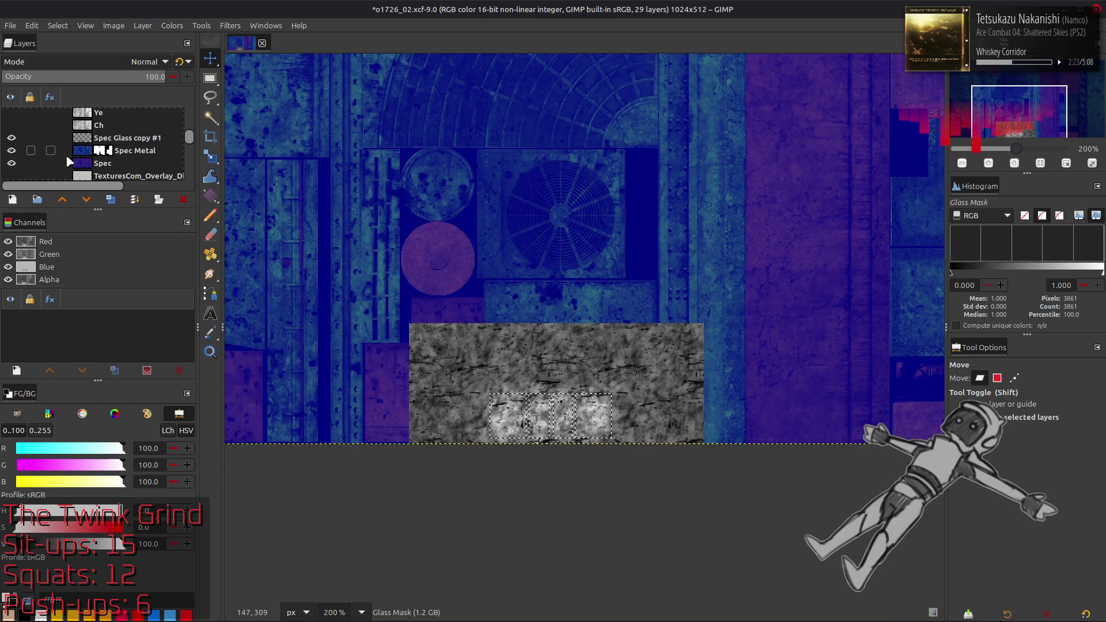
{"action": "left_click", "coordinate": [115, 138]}
{"action": "right_click", "coordinate": [115, 138]}
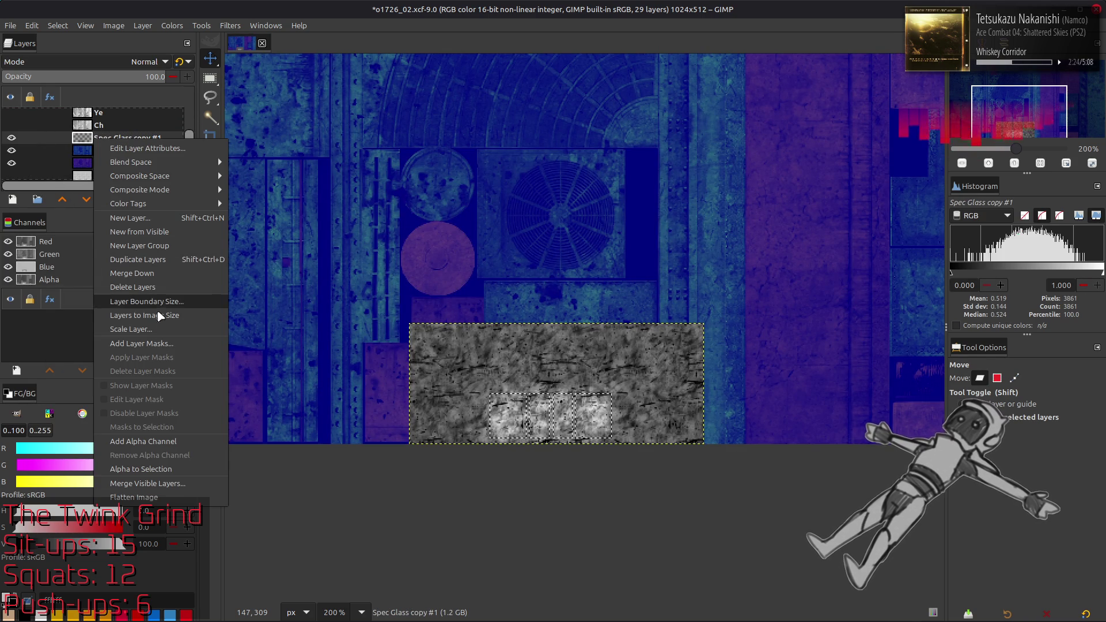
{"action": "left_click", "coordinate": [163, 344]}
{"action": "left_click", "coordinate": [605, 424]}
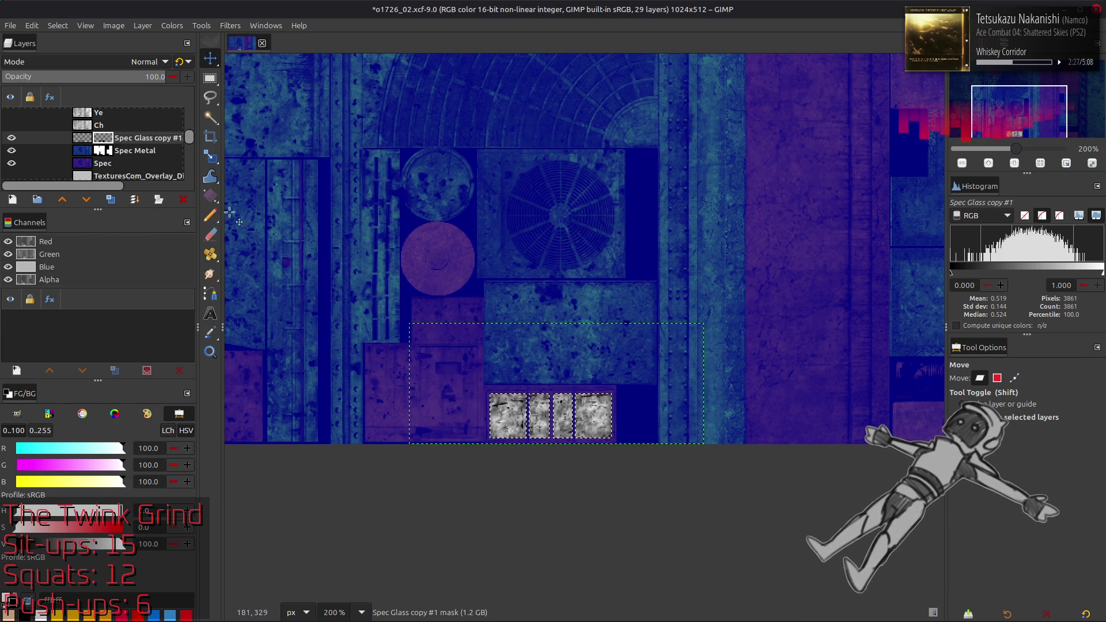
{"action": "left_click", "coordinate": [69, 23]}
{"action": "left_click", "coordinate": [83, 138]}
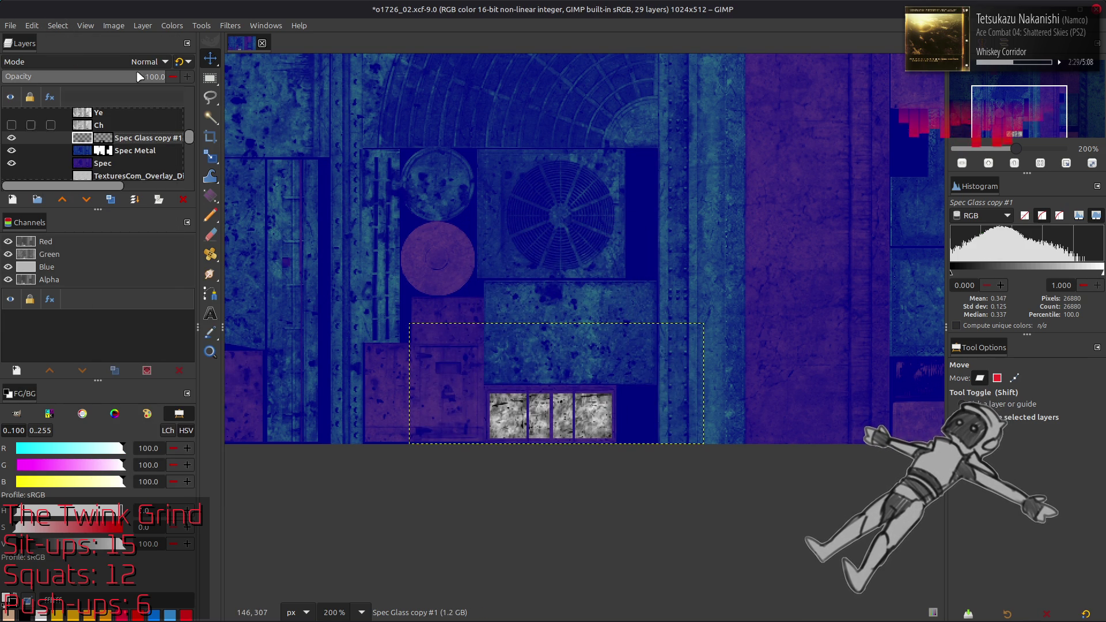
Apply Colors > Auto > Stretch Contrast to Spec Glass copy #1
{"action": "left_click", "coordinate": [173, 26]}
{"action": "mouse_move", "coordinate": [190, 223]}
{"action": "left_click", "coordinate": [297, 250]}
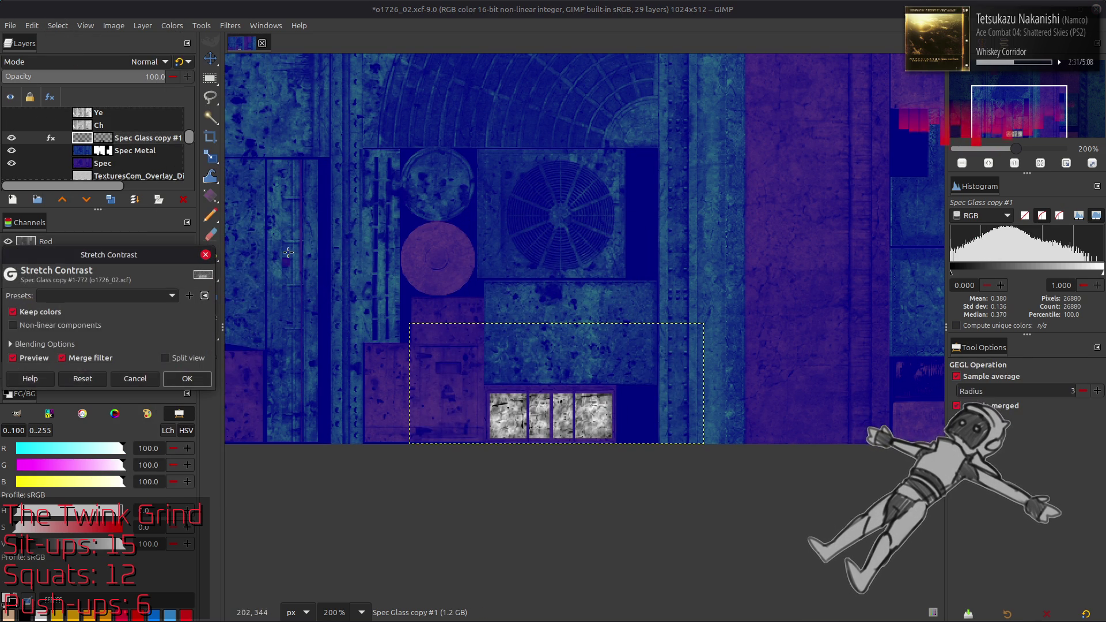
{"action": "left_click", "coordinate": [187, 378]}
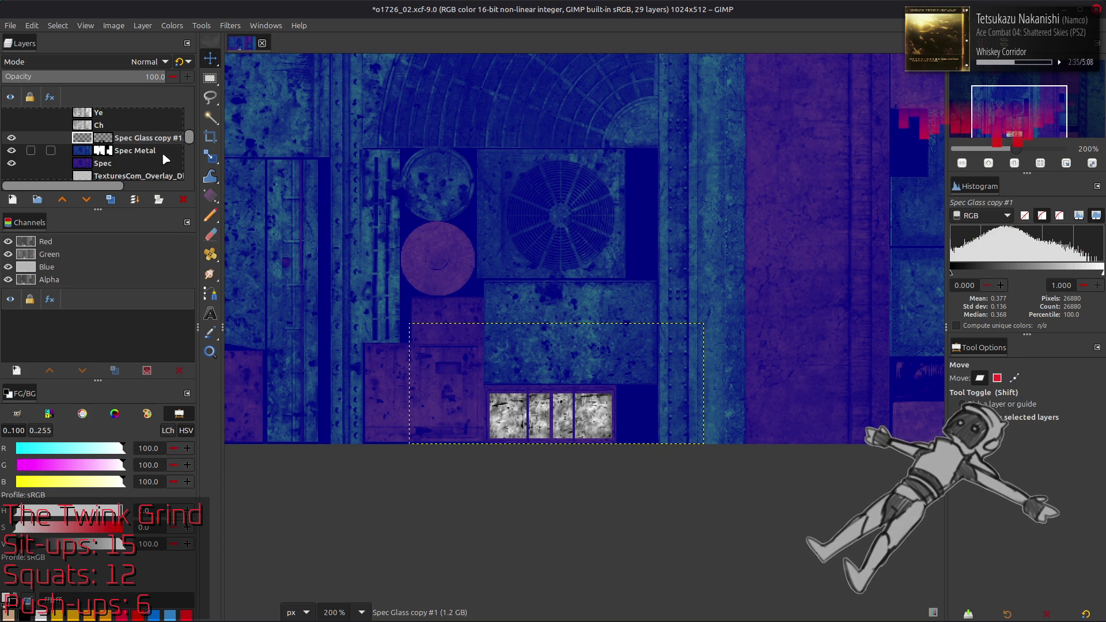
{"action": "left_click", "coordinate": [172, 26]}
In Levels, set the green output range to 15.2–24
{"action": "left_click", "coordinate": [212, 152]}
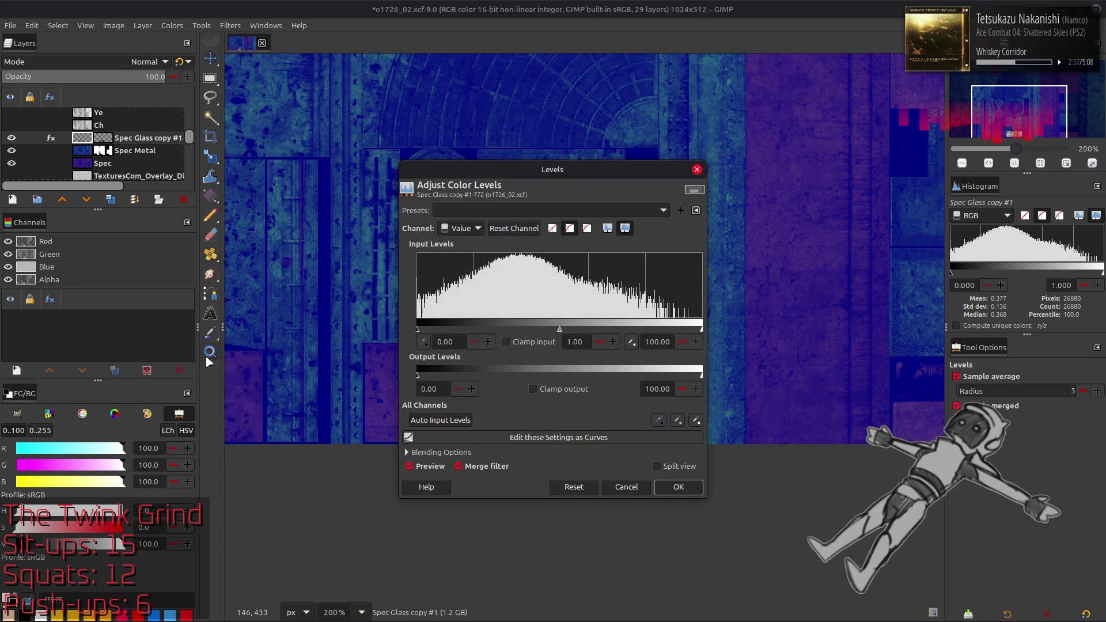
{"action": "scroll", "coordinate": [461, 235], "scroll_direction": "down", "scroll_amount": 1}
{"action": "triple_click", "coordinate": [432, 389]}
{"action": "type", "text": "25"}
{"action": "key", "text": "Return"}
{"action": "scroll", "coordinate": [457, 230], "scroll_direction": "down", "scroll_amount": 1}
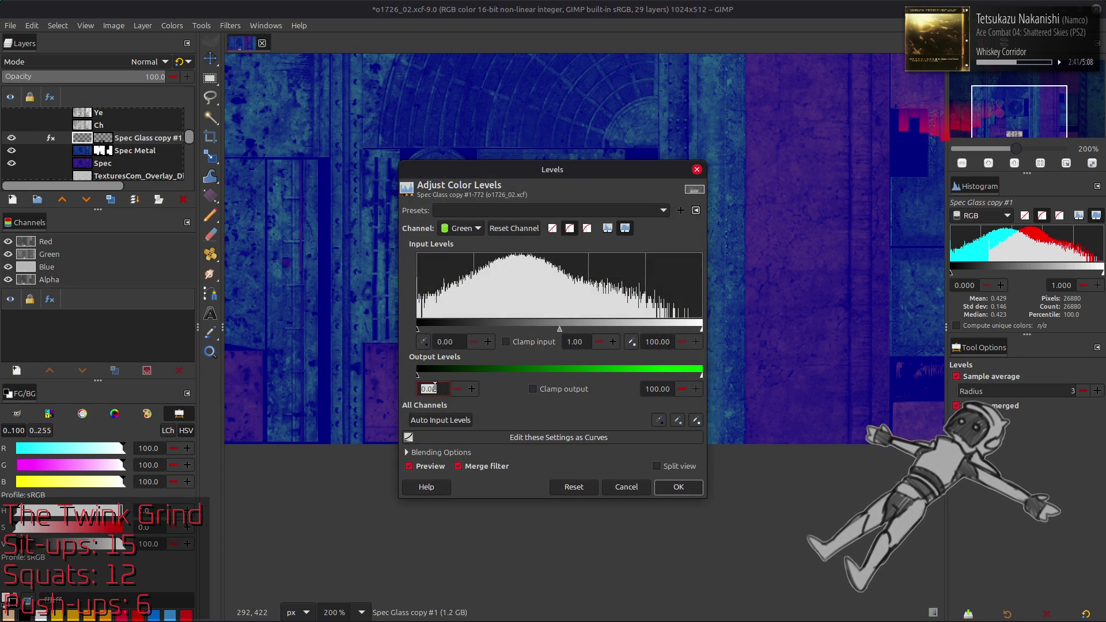
{"action": "type", "text": ".2"}
{"action": "triple_click", "coordinate": [657, 389]}
{"action": "type", "text": "24"}
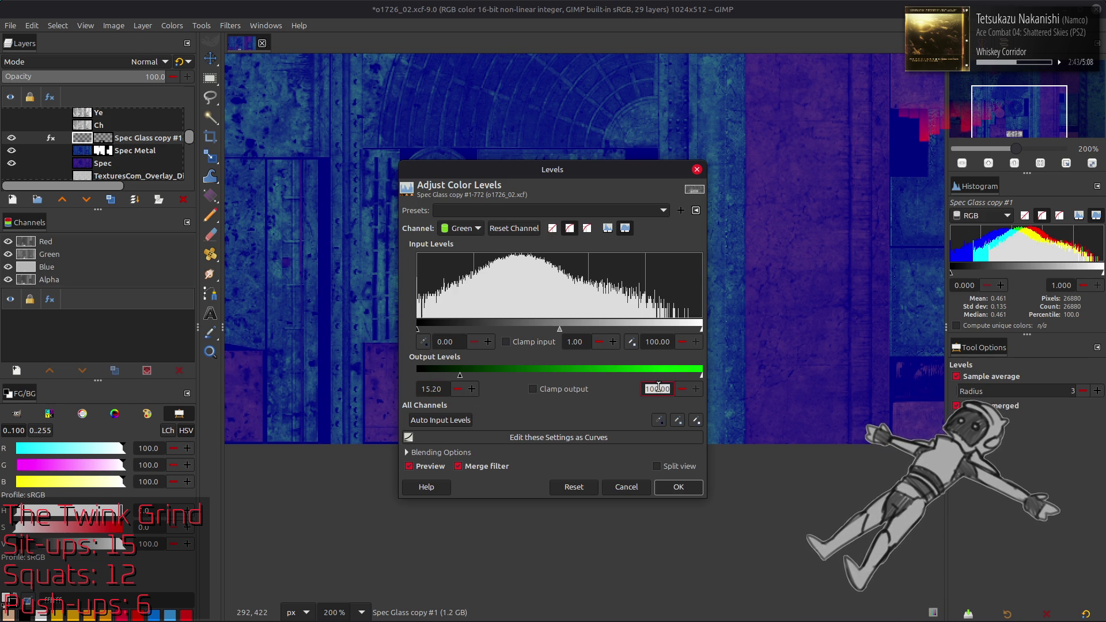
{"action": "key", "text": "Return"}
Set the blue output levels to 50 and apply the Levels tint
{"action": "scroll", "coordinate": [461, 230], "scroll_direction": "down", "scroll_amount": 1}
{"action": "triple_click", "coordinate": [429, 389]}
{"action": "type", "text": "50"}
{"action": "triple_click", "coordinate": [656, 389]}
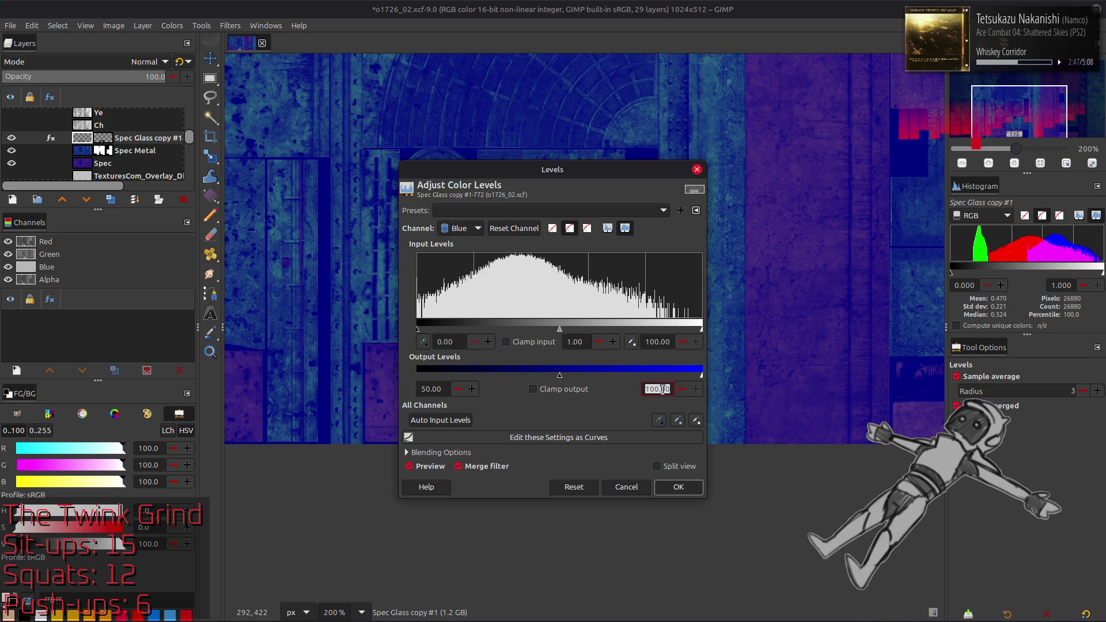
{"action": "type", "text": "50"}
{"action": "key", "text": "Return"}
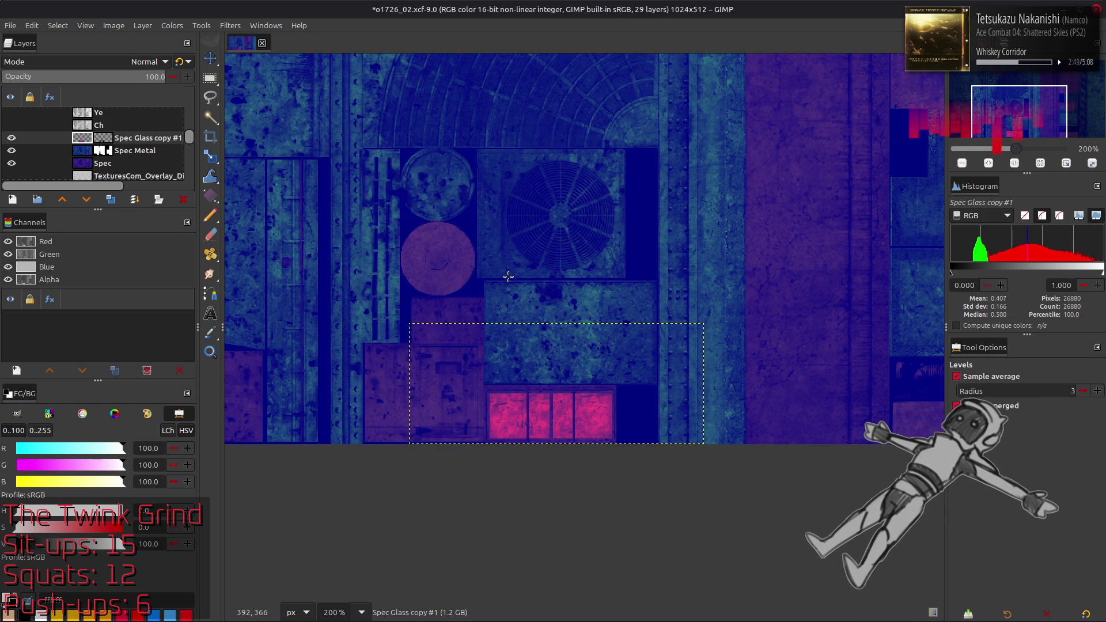
Create a New from Visible layer and export the image as o1726_02_s.dds
{"action": "key", "text": "m"}
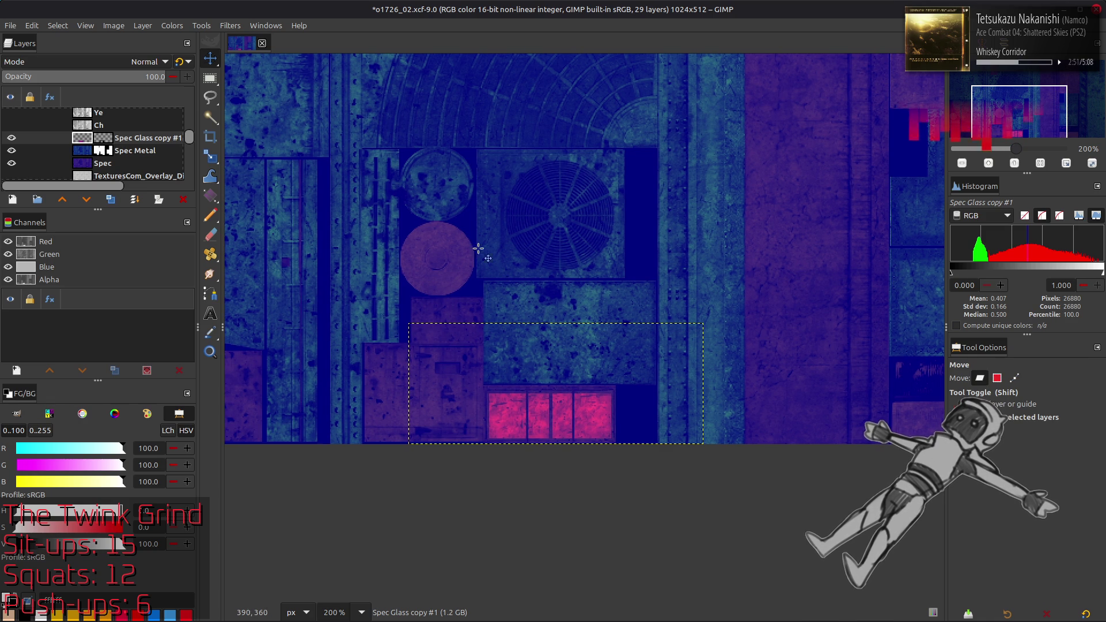
{"action": "right_click", "coordinate": [109, 139]}
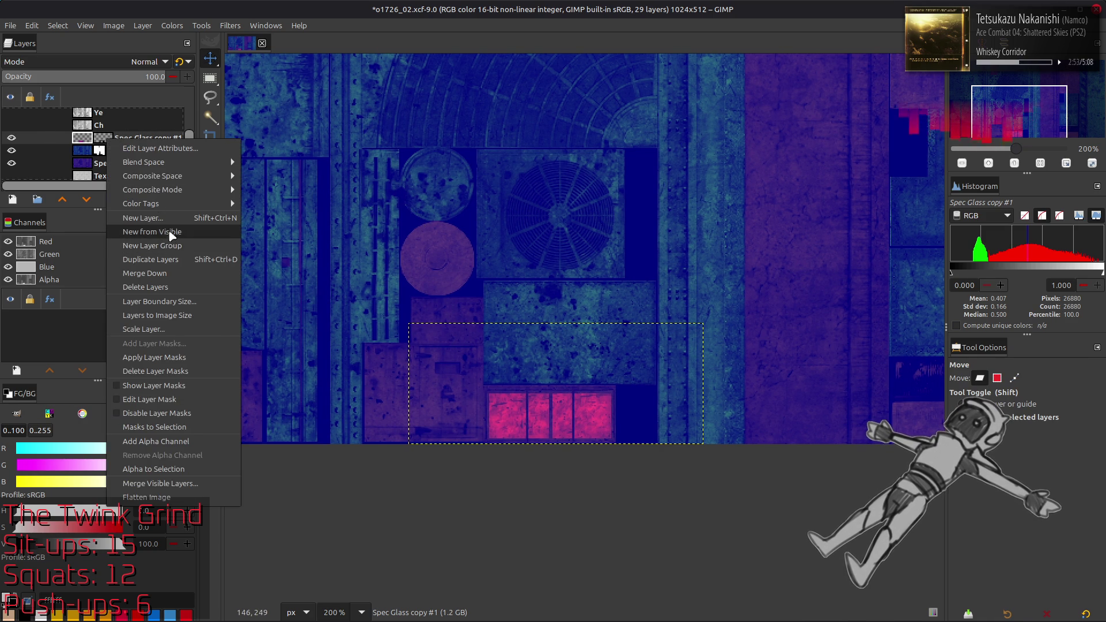
{"action": "left_click", "coordinate": [152, 232]}
{"action": "left_click", "coordinate": [9, 26]}
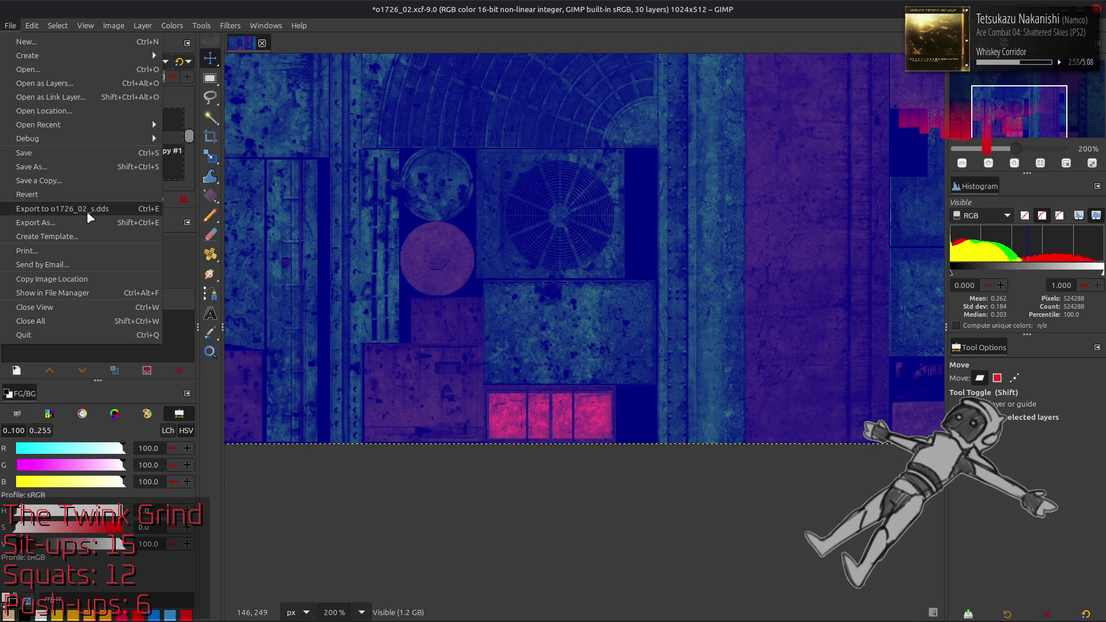
{"action": "left_click", "coordinate": [87, 211]}
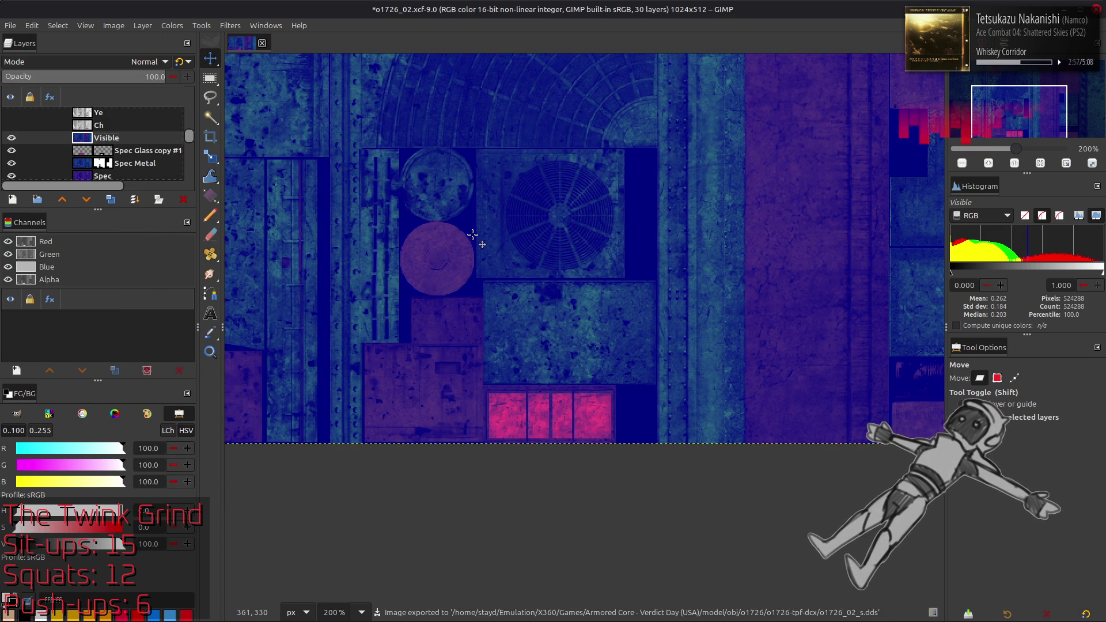
Undo the merged Visible layer and save o1726_02.xcf
{"action": "key", "text": "ctrl+z"}
{"action": "key", "text": "ctrl+w"}
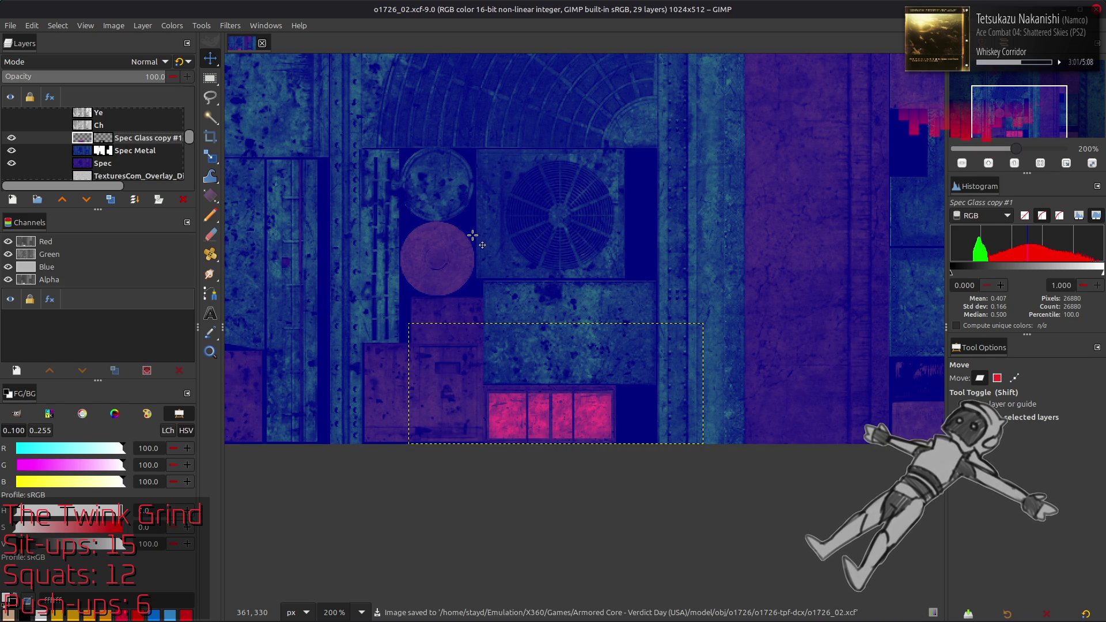
{"action": "key", "text": "alt+Tab"}
Copy o1726_02_s.dds into the o1726_02_s-tpf-dcx folder, replacing the old file, then return to Blender
{"action": "left_click", "coordinate": [571, 207]}
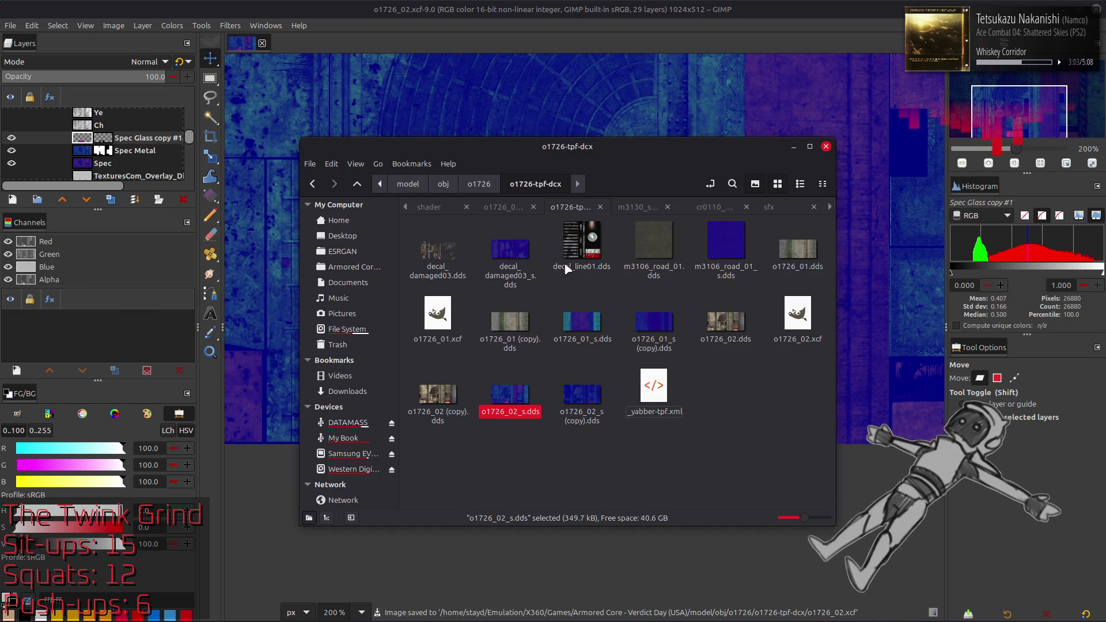
{"action": "left_click", "coordinate": [514, 389]}
{"action": "mouse_move", "coordinate": [515, 389]}
{"action": "left_mouse_down"}
{"action": "mouse_move", "coordinate": [517, 210]}
{"action": "mouse_move", "coordinate": [508, 206]}
{"action": "mouse_move", "coordinate": [599, 368]}
{"action": "left_mouse_up"}
{"action": "left_click", "coordinate": [680, 483]}
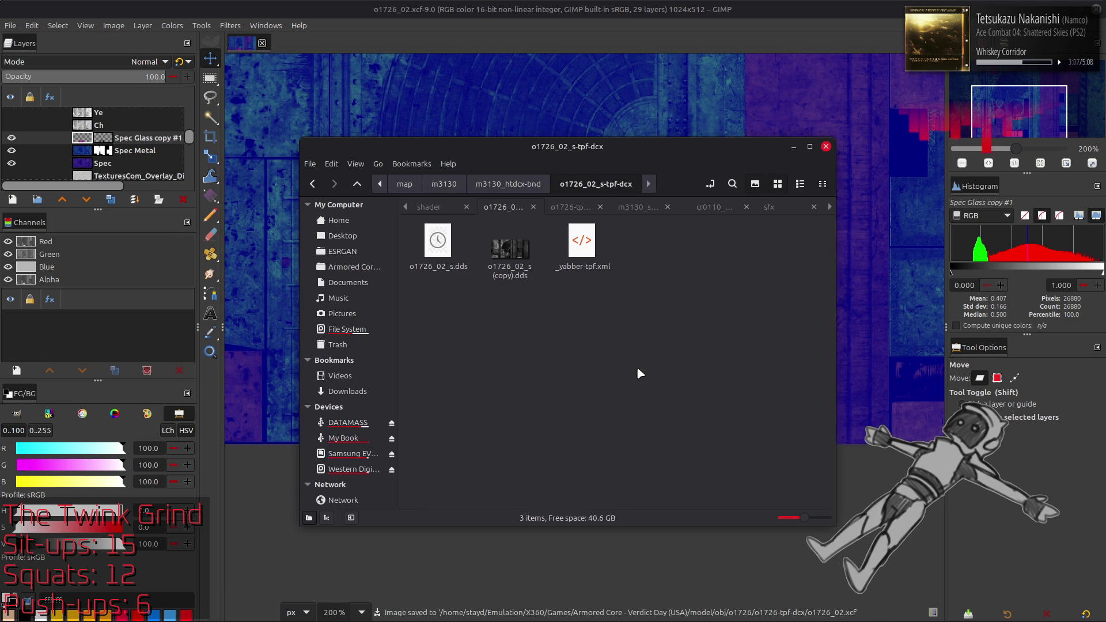
{"action": "key", "text": "alt+Tab"}
{"action": "key", "text": "alt+Tab"}
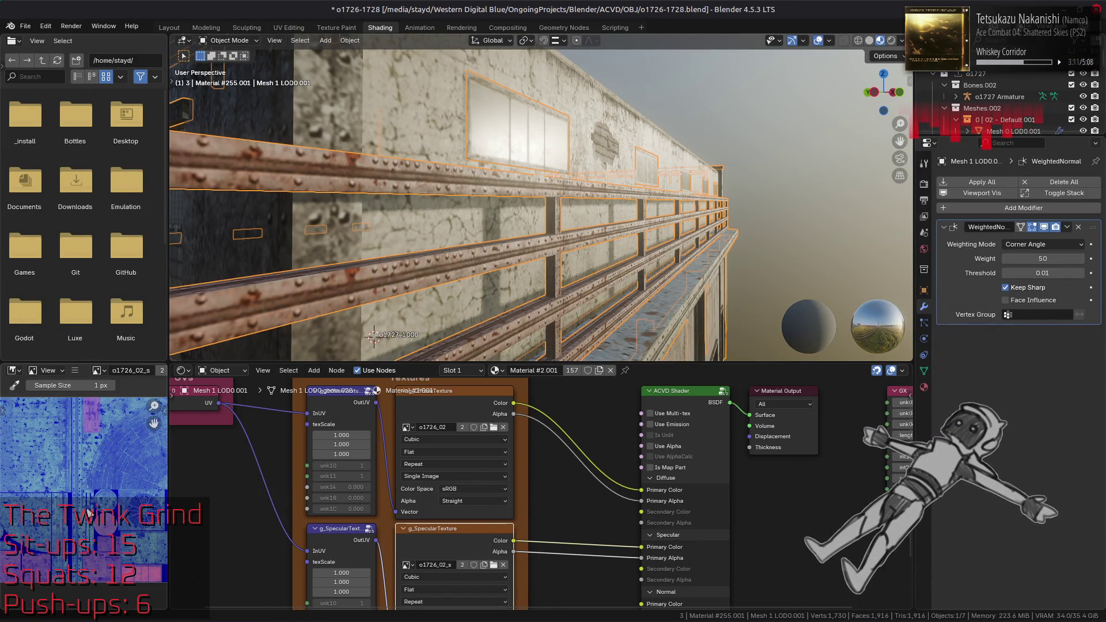
{"action": "middle_click_drag", "start_coordinate": [544, 243], "coordinate": [535, 244]}
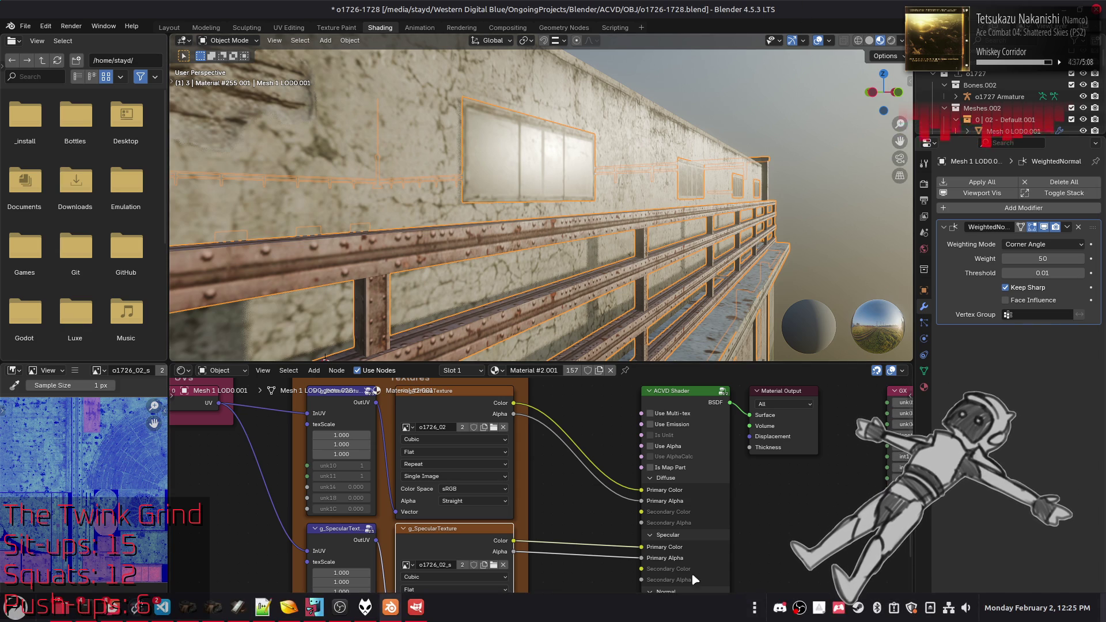
{"action": "mouse_move", "coordinate": [662, 177]}
{"action": "middle_mouse_down"}
{"action": "mouse_move", "coordinate": [617, 207]}
{"action": "mouse_move", "coordinate": [632, 198]}
{"action": "mouse_move", "coordinate": [585, 208]}
{"action": "mouse_move", "coordinate": [635, 207]}
{"action": "mouse_move", "coordinate": [473, 182]}
{"action": "mouse_move", "coordinate": [679, 203]}
{"action": "mouse_move", "coordinate": [397, 212]}
{"action": "mouse_move", "coordinate": [396, 229]}
{"action": "mouse_move", "coordinate": [563, 218]}
{"action": "mouse_move", "coordinate": [486, 244]}
{"action": "mouse_move", "coordinate": [576, 274]}
{"action": "mouse_move", "coordinate": [424, 164]}
{"action": "middle_mouse_up"}
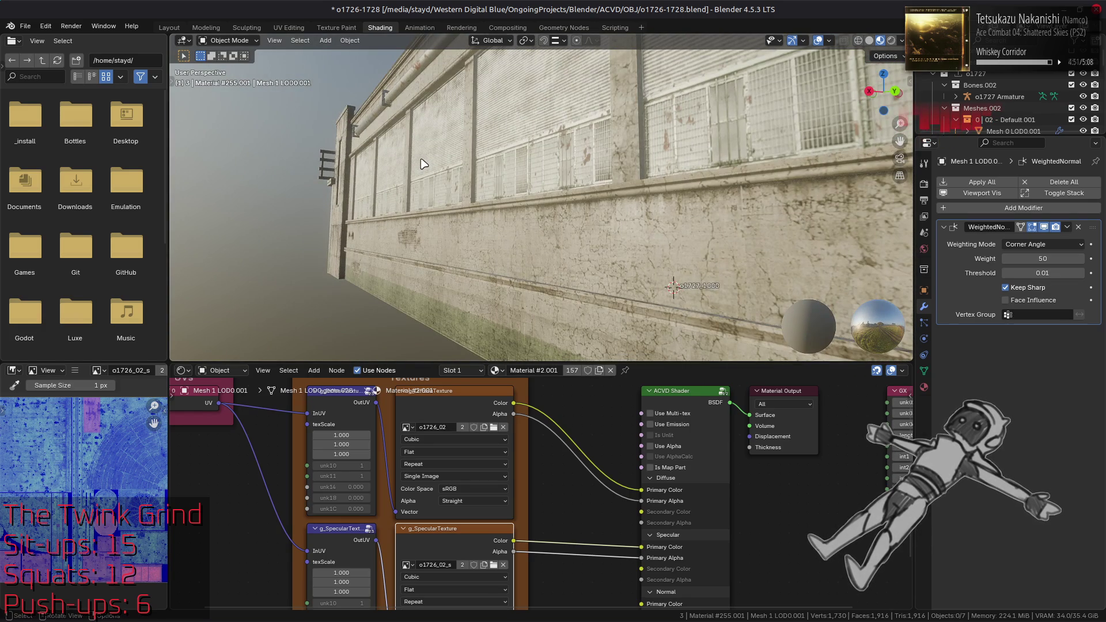
{"action": "mouse_move", "coordinate": [553, 165]}
{"action": "middle_mouse_down"}
{"action": "mouse_move", "coordinate": [638, 166]}
{"action": "mouse_move", "coordinate": [628, 173]}
{"action": "mouse_move", "coordinate": [615, 152]}
{"action": "mouse_move", "coordinate": [585, 198]}
{"action": "mouse_move", "coordinate": [571, 163]}
{"action": "mouse_move", "coordinate": [574, 209]}
{"action": "mouse_move", "coordinate": [354, 185]}
{"action": "mouse_move", "coordinate": [384, 206]}
{"action": "mouse_move", "coordinate": [477, 184]}
{"action": "mouse_move", "coordinate": [341, 173]}
{"action": "mouse_move", "coordinate": [498, 177]}
{"action": "mouse_move", "coordinate": [527, 163]}
{"action": "mouse_move", "coordinate": [546, 192]}
{"action": "mouse_move", "coordinate": [551, 159]}
{"action": "middle_mouse_up"}
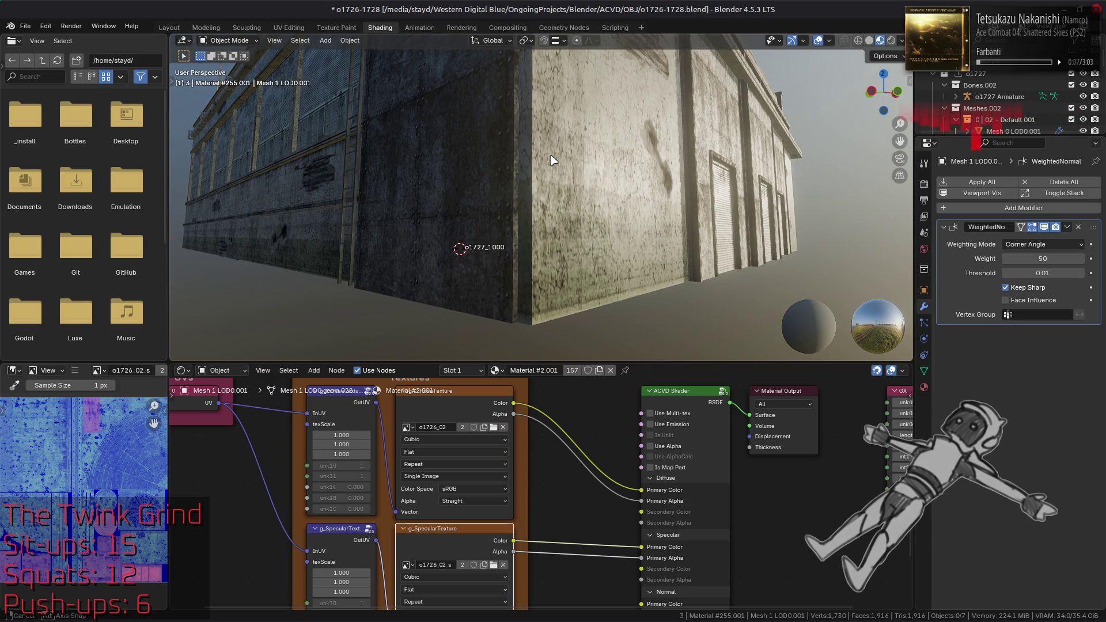
{"action": "middle_click_drag", "start_coordinate": [551, 159], "coordinate": [552, 160]}
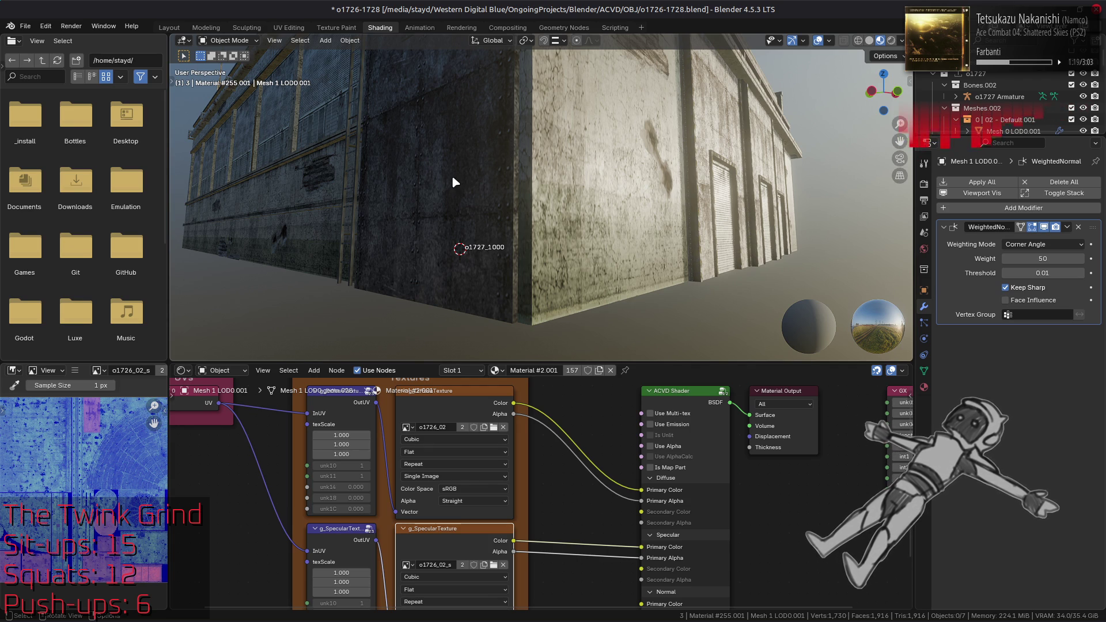
{"action": "mouse_move", "coordinate": [353, 175]}
{"action": "middle_mouse_down"}
{"action": "mouse_move", "coordinate": [499, 192]}
{"action": "mouse_move", "coordinate": [479, 206]}
{"action": "middle_mouse_up"}
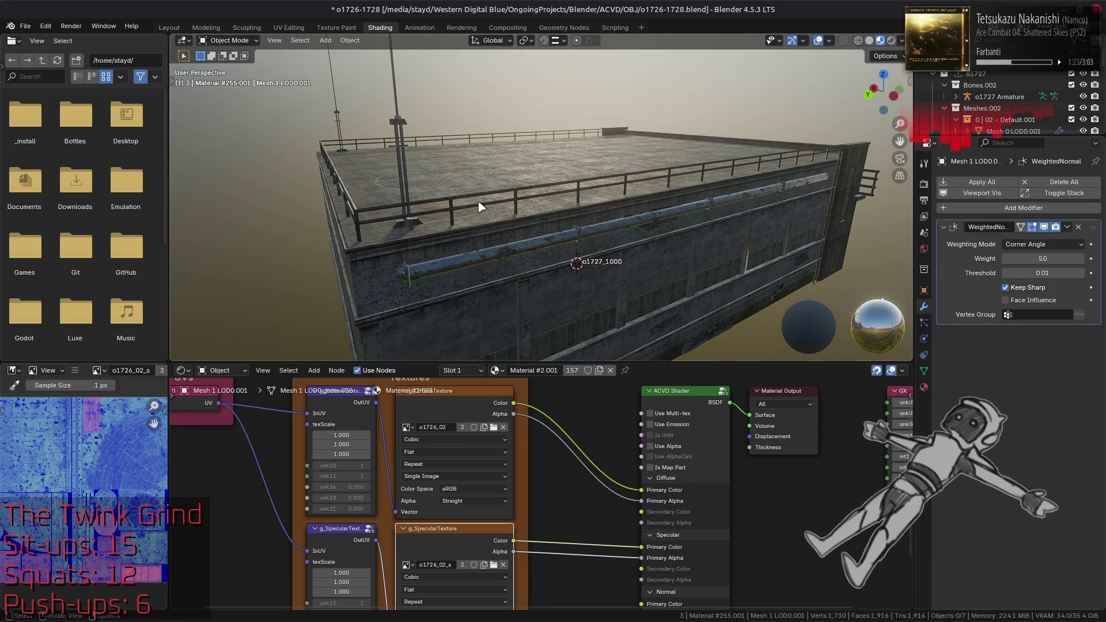
{"action": "scroll", "coordinate": [479, 207], "scroll_direction": "up", "scroll_amount": 3}
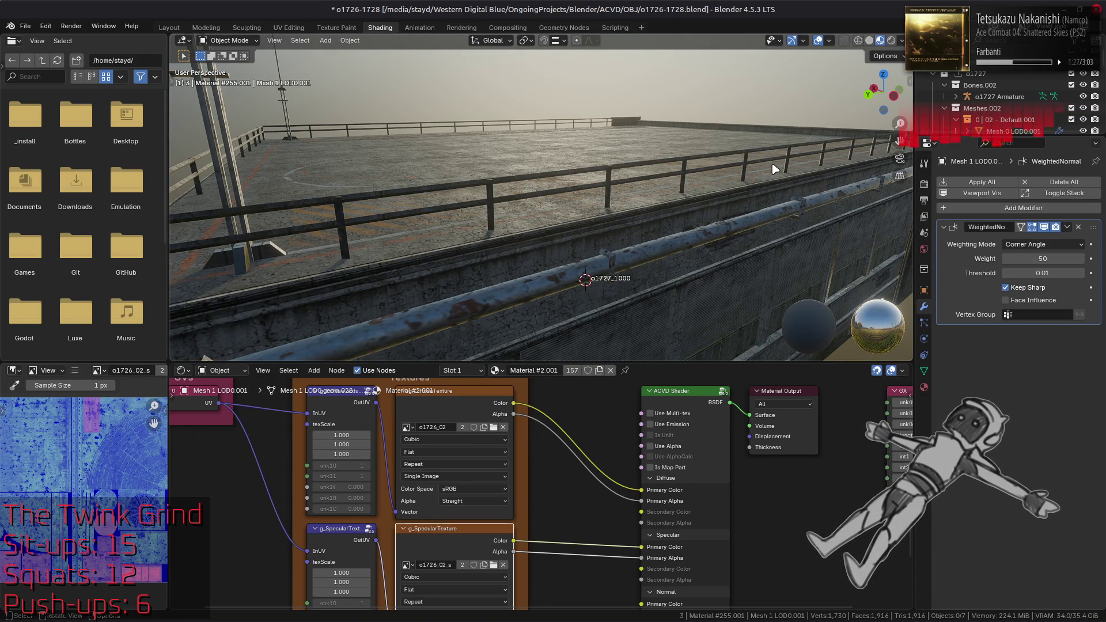
{"action": "mouse_move", "coordinate": [702, 193]}
{"action": "middle_mouse_down"}
{"action": "mouse_move", "coordinate": [687, 208]}
{"action": "mouse_move", "coordinate": [687, 191]}
{"action": "mouse_move", "coordinate": [684, 202]}
{"action": "mouse_move", "coordinate": [623, 197]}
{"action": "mouse_move", "coordinate": [633, 202]}
{"action": "middle_mouse_up"}
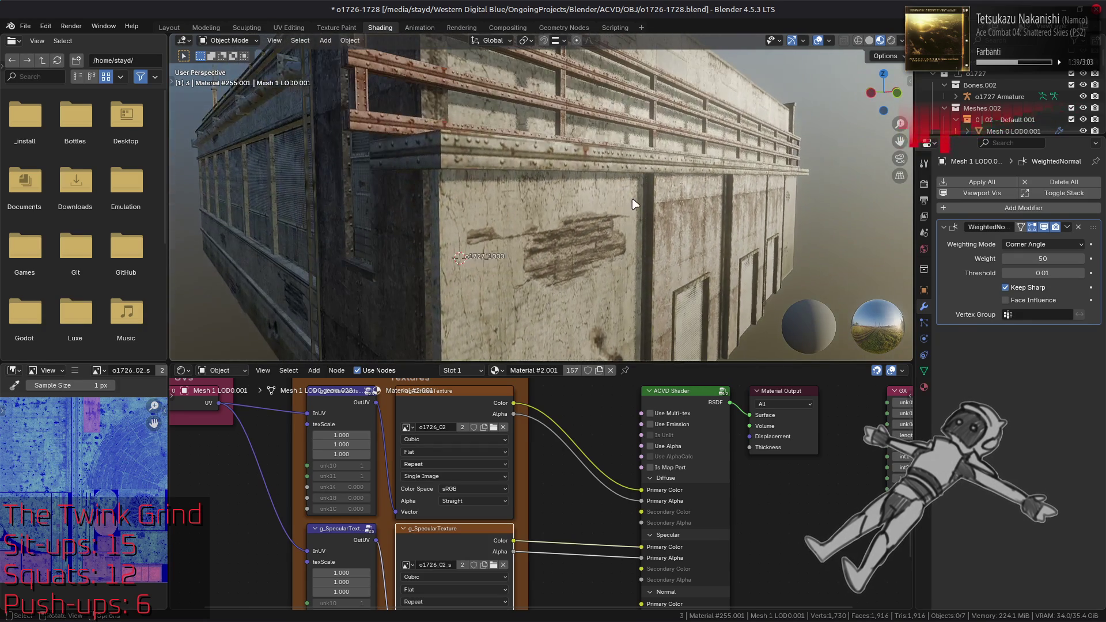
{"action": "left_click", "coordinate": [456, 264]}
Orbit to the darker side wall, deselect everything and save o1726-1728.blend
{"action": "mouse_move", "coordinate": [455, 264]}
{"action": "middle_mouse_down"}
{"action": "mouse_move", "coordinate": [496, 248]}
{"action": "mouse_move", "coordinate": [577, 247]}
{"action": "middle_mouse_up"}
{"action": "key", "text": "alt+a"}
{"action": "key", "text": "ctrl+s"}
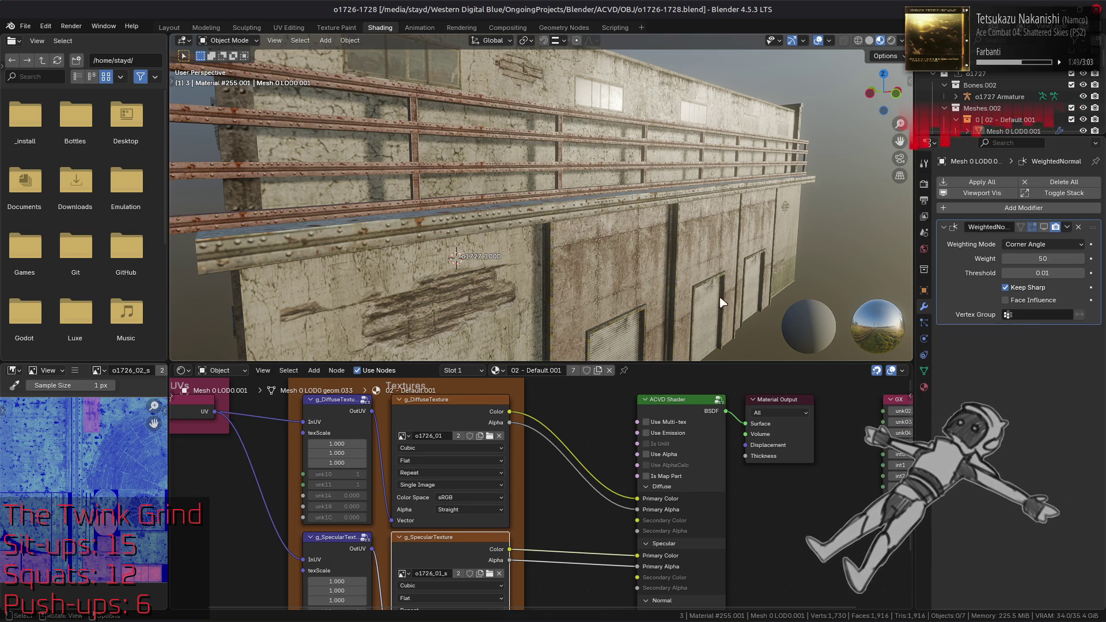
Switch to the Layout workspace for a full-size viewport of the wall
{"action": "mouse_move", "coordinate": [785, 621]}
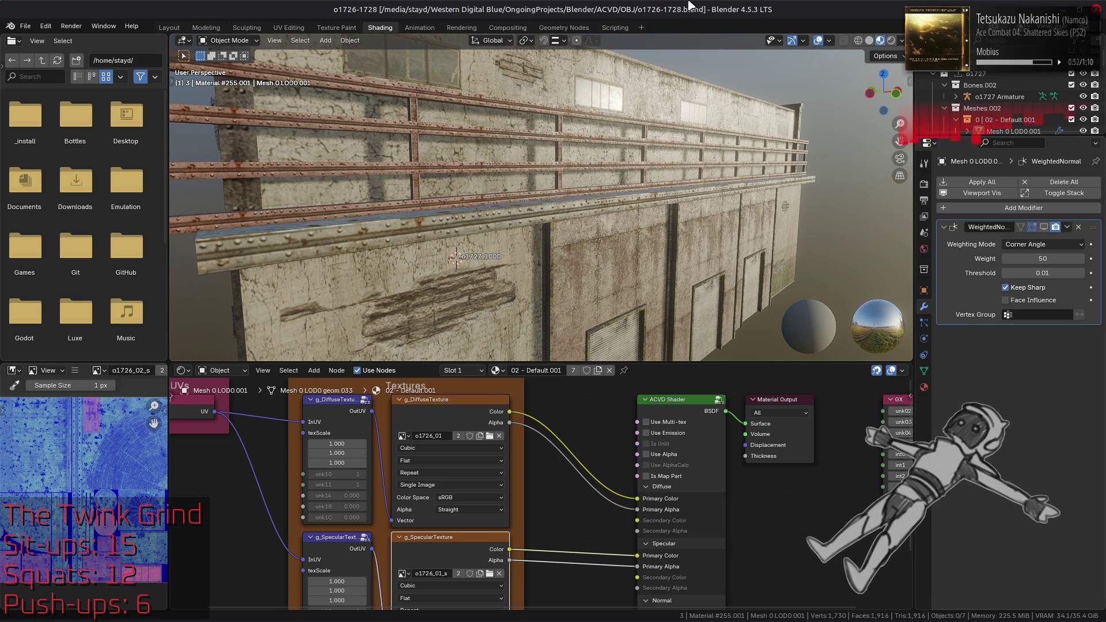
{"action": "mouse_move", "coordinate": [606, 621]}
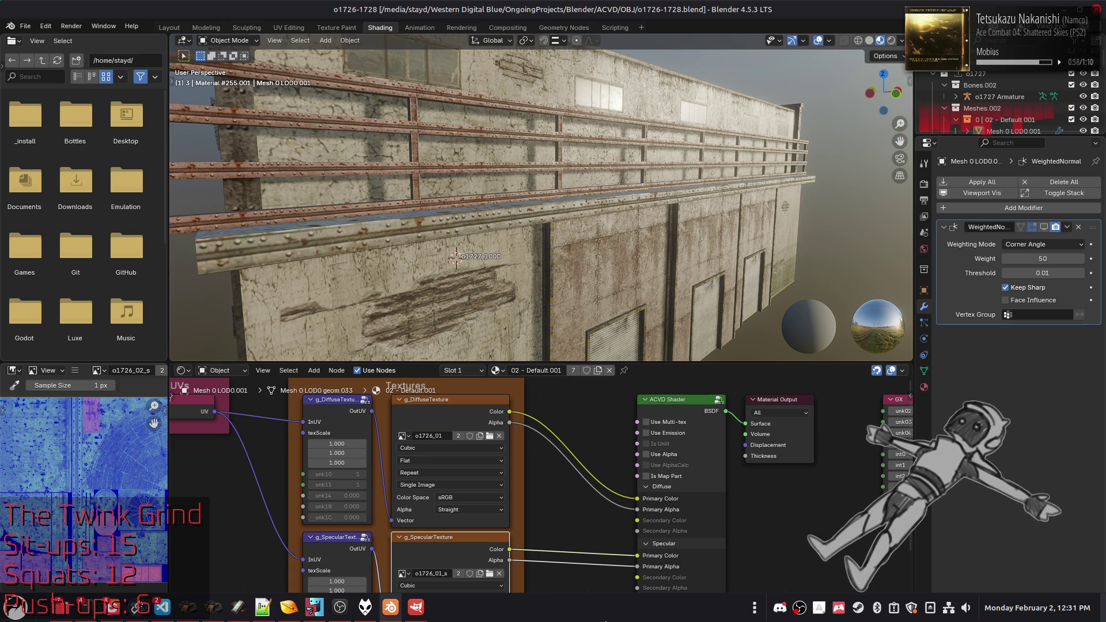
{"action": "left_click", "coordinate": [170, 28]}
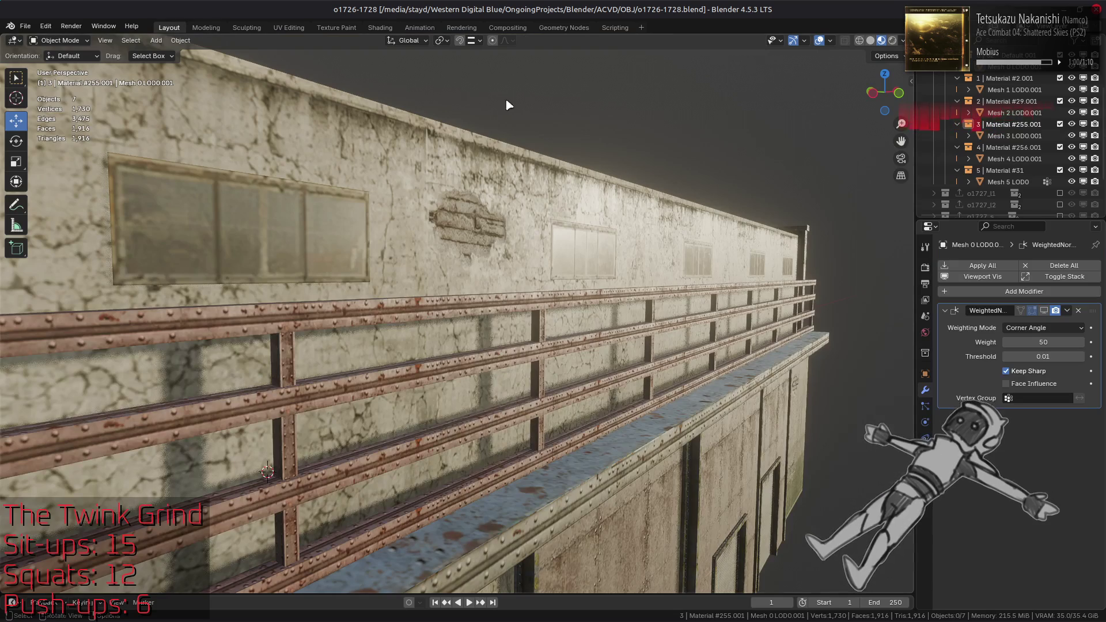
Zoom out and orbit up to see the whole building and its rooftop helipad
{"action": "scroll", "coordinate": [428, 249], "scroll_direction": "down", "scroll_amount": 8}
{"action": "middle_click_drag", "start_coordinate": [427, 249], "coordinate": [585, 235]}
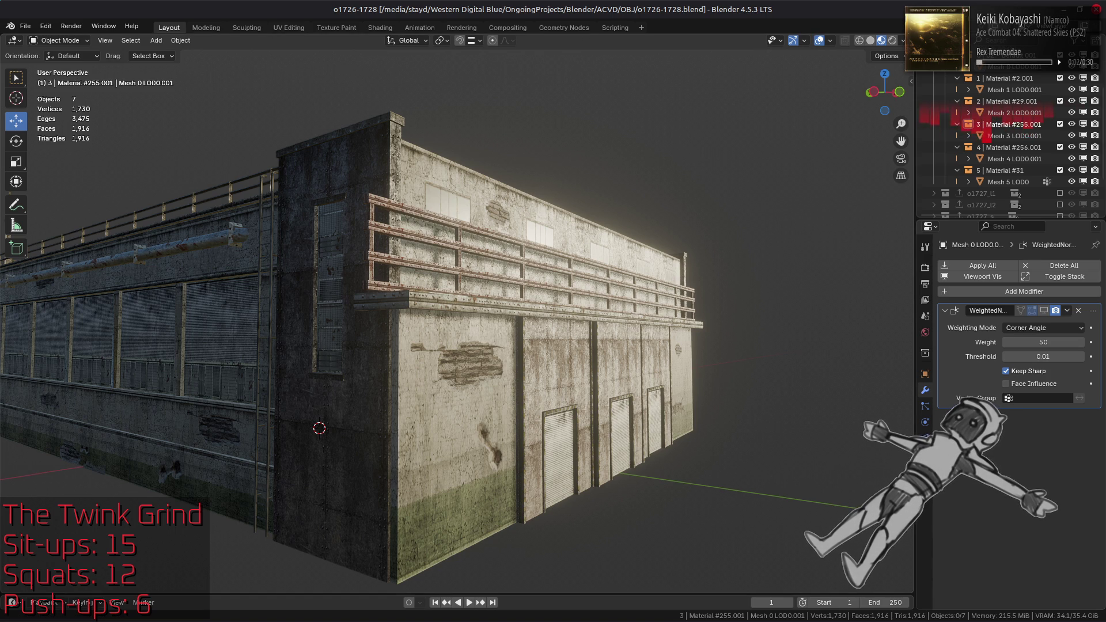
{"action": "middle_click_drag", "start_coordinate": [673, 311], "coordinate": [663, 333]}
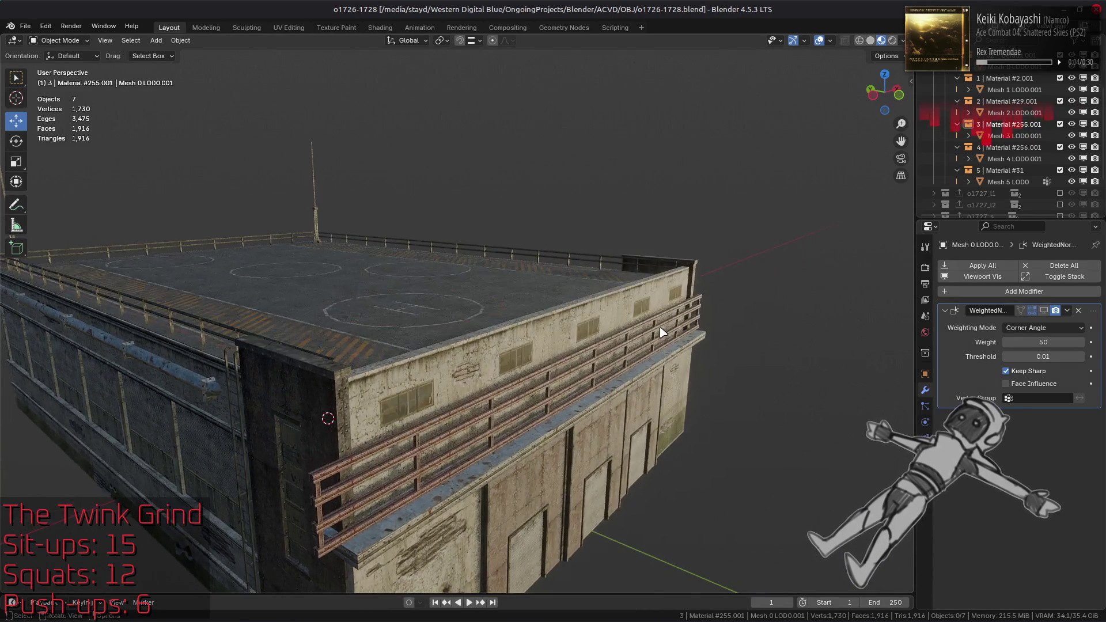